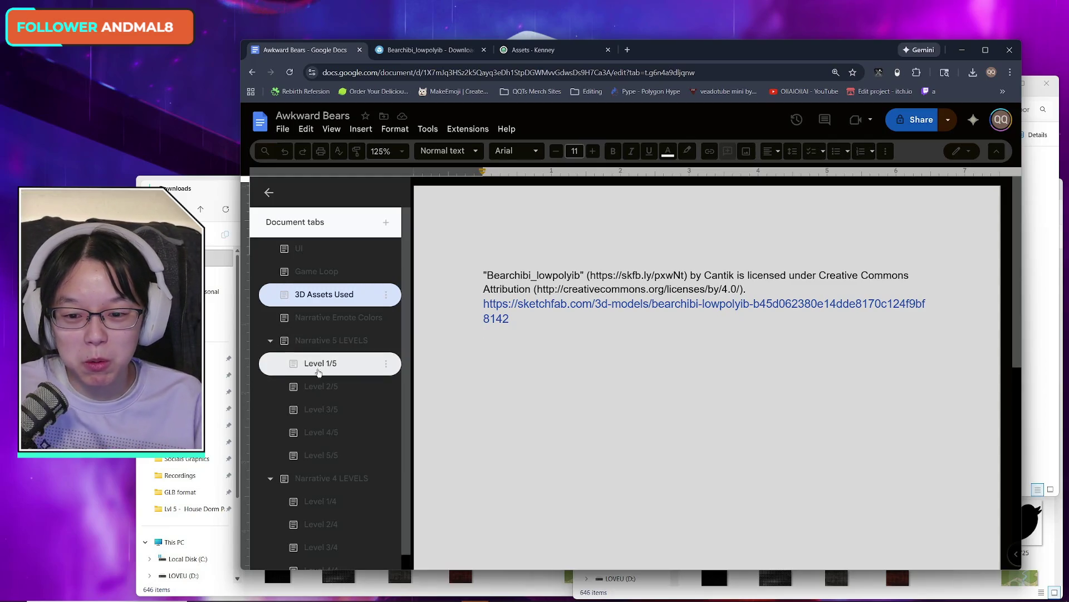
- Look over the Level 1/5 and Narrative 5 LEVELS tabs, then return to 3D Assets Used
{"action": "left_click", "coordinate": [320, 365]}
{"action": "left_click", "coordinate": [354, 341]}
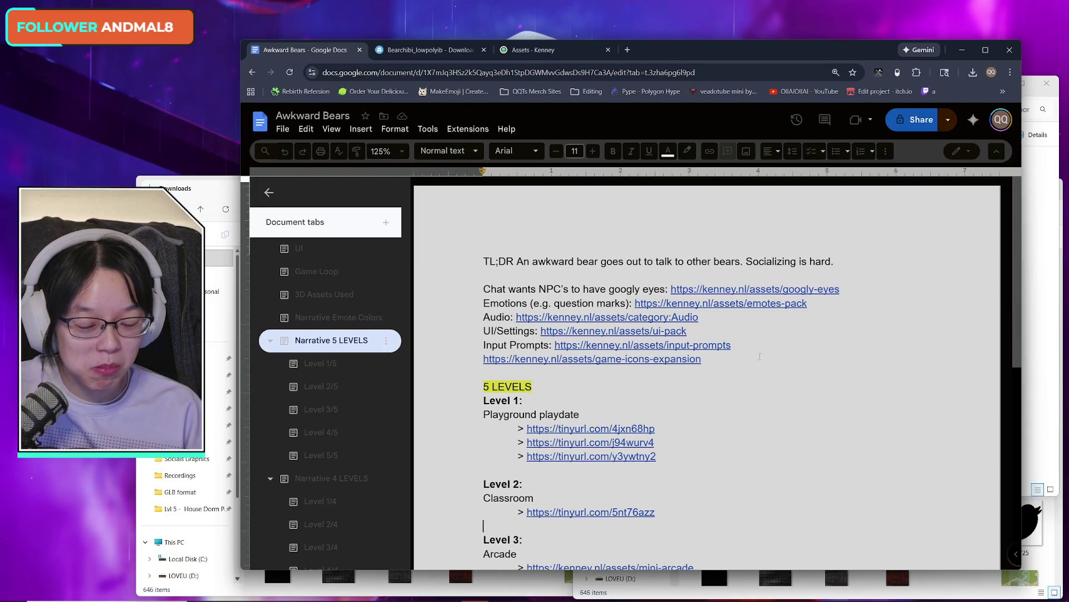
{"action": "scroll", "coordinate": [759, 351], "scroll_direction": "down", "scroll_amount": 3}
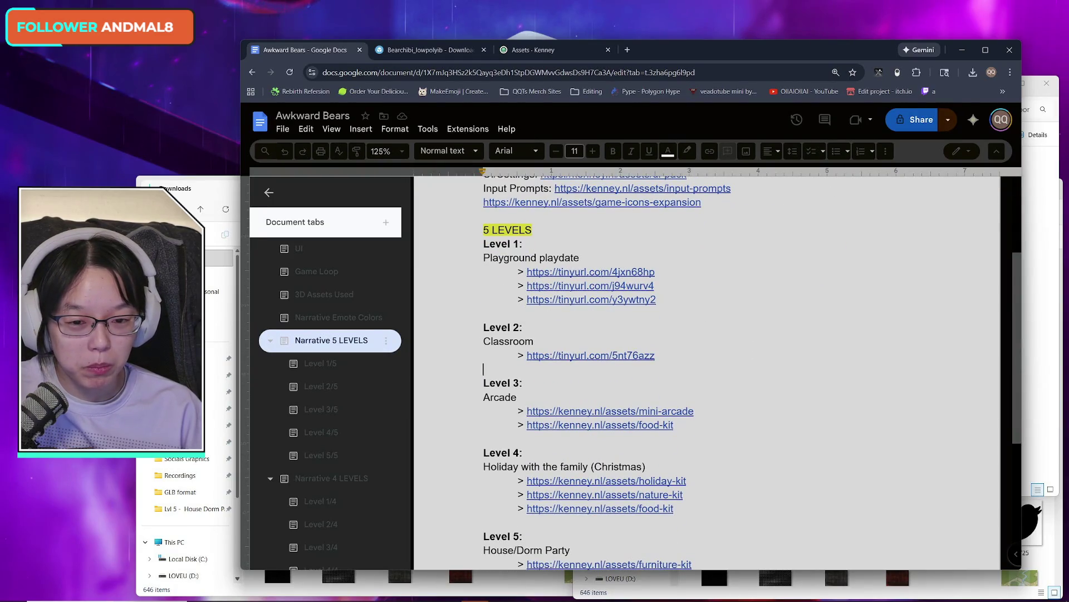
{"action": "scroll", "coordinate": [798, 392], "scroll_direction": "up", "scroll_amount": 5}
{"action": "left_click", "coordinate": [358, 295]}
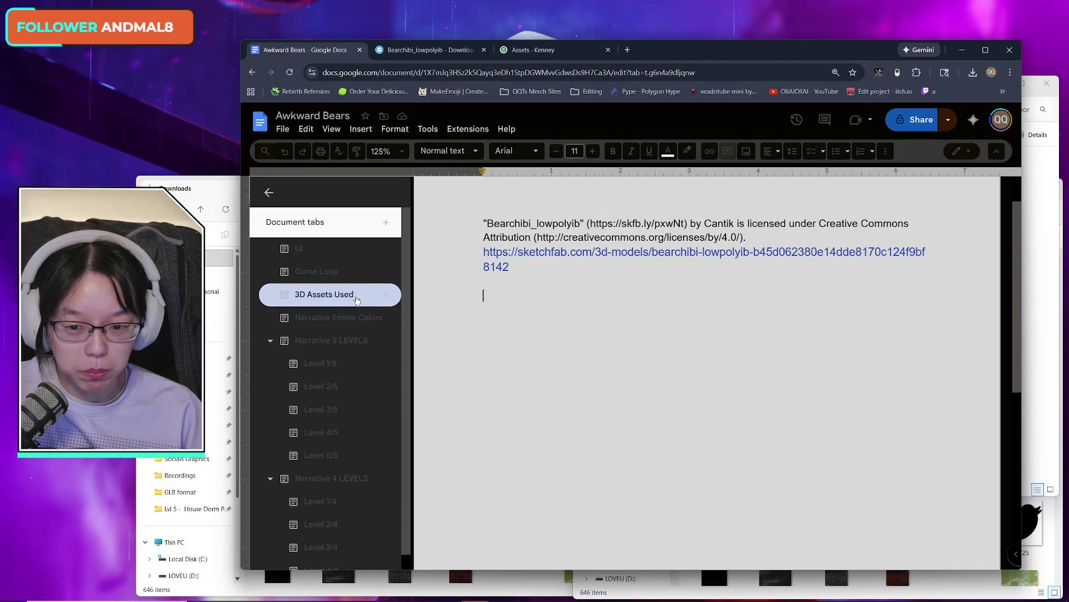
- Load the Awkward Bears doc's address in a second browser tab, closing the duplicate
{"action": "left_click", "coordinate": [530, 72]}
{"action": "left_click", "coordinate": [628, 50]}
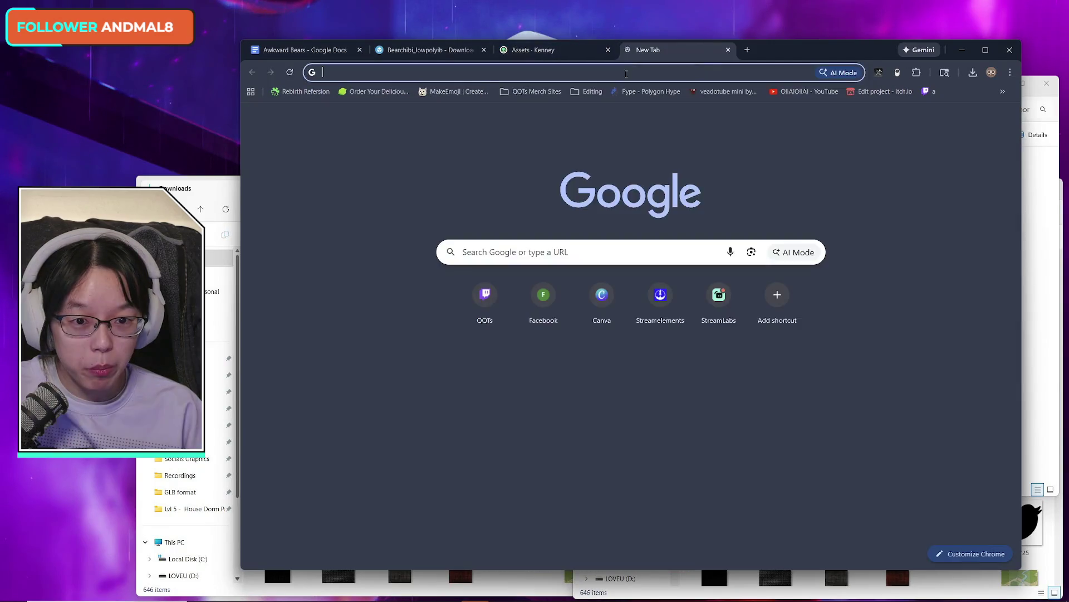
{"action": "key", "text": "ctrl+v"}
{"action": "key", "text": "Return"}
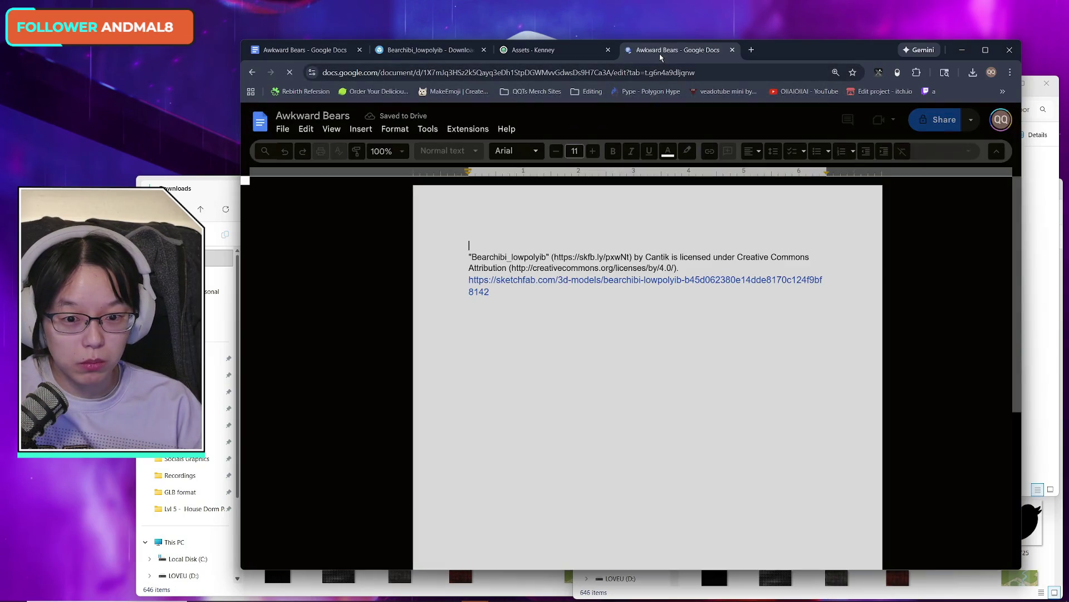
{"action": "key", "text": "ctrl+w"}
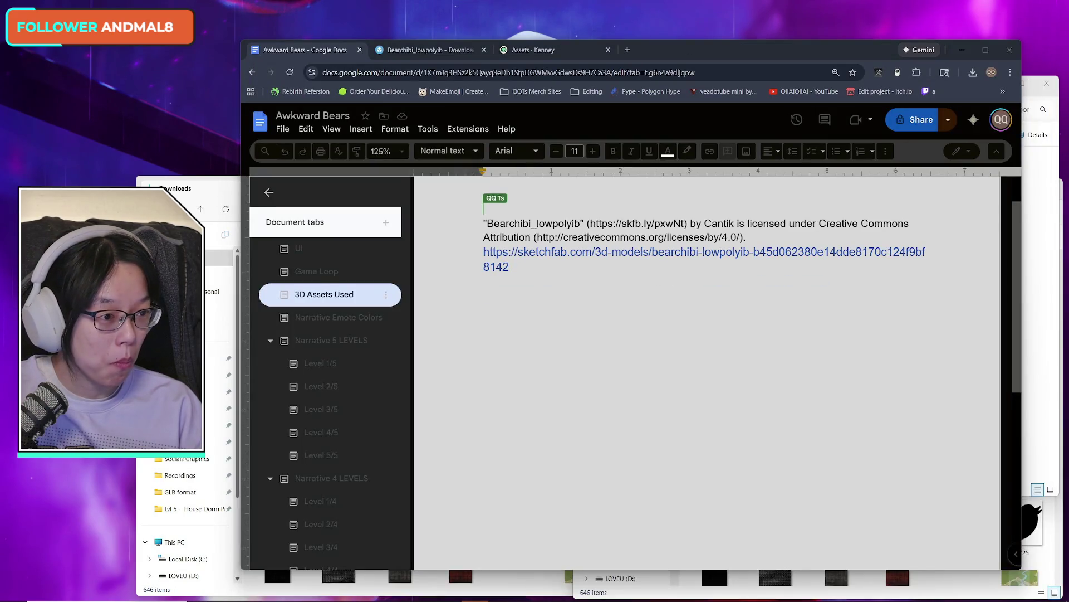
- Pull the doc into its own window and size the two doc windows side by side
{"action": "left_click_drag", "start_coordinate": [724, 50], "coordinate": [505, 43]}
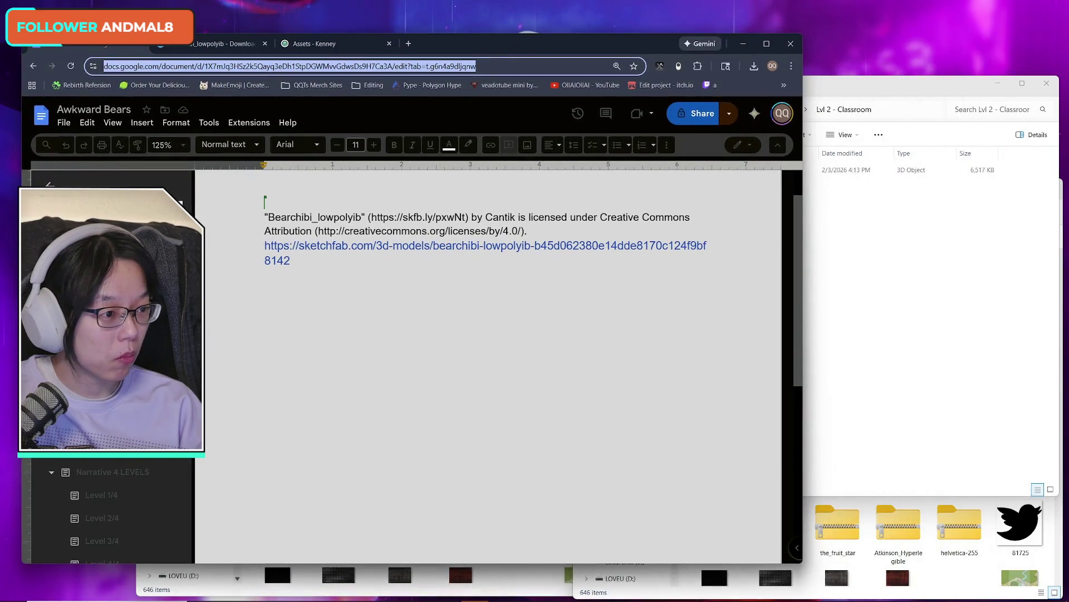
{"action": "mouse_move", "coordinate": [803, 235]}
{"action": "left_mouse_down"}
{"action": "mouse_move", "coordinate": [442, 235]}
{"action": "mouse_move", "coordinate": [478, 235]}
{"action": "left_mouse_up"}
{"action": "mouse_move", "coordinate": [156, 43]}
{"action": "left_mouse_down"}
{"action": "mouse_move", "coordinate": [695, 73]}
{"action": "mouse_move", "coordinate": [535, 73]}
{"action": "mouse_move", "coordinate": [443, 21]}
{"action": "mouse_move", "coordinate": [455, 17]}
{"action": "mouse_move", "coordinate": [444, 31]}
{"action": "left_mouse_up"}
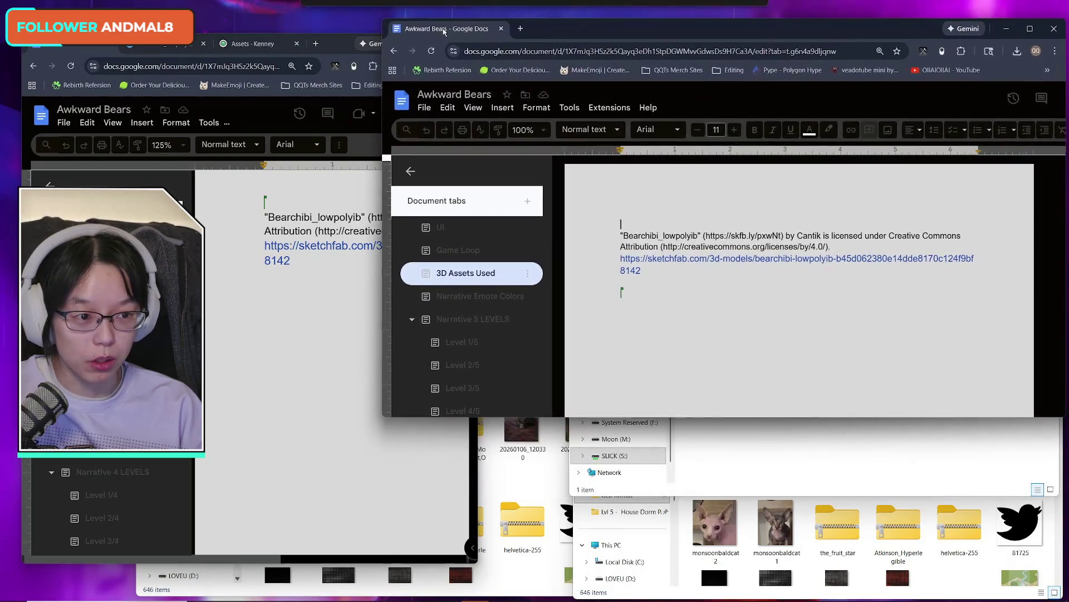
{"action": "left_click_drag", "start_coordinate": [748, 416], "coordinate": [734, 585]}
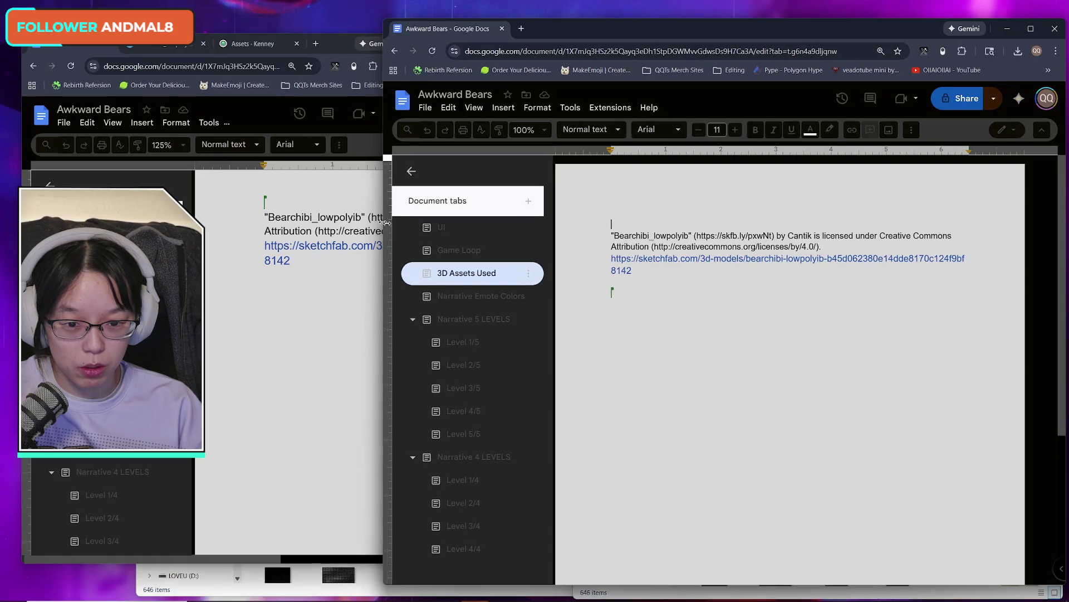
{"action": "left_click_drag", "start_coordinate": [383, 222], "coordinate": [461, 223]}
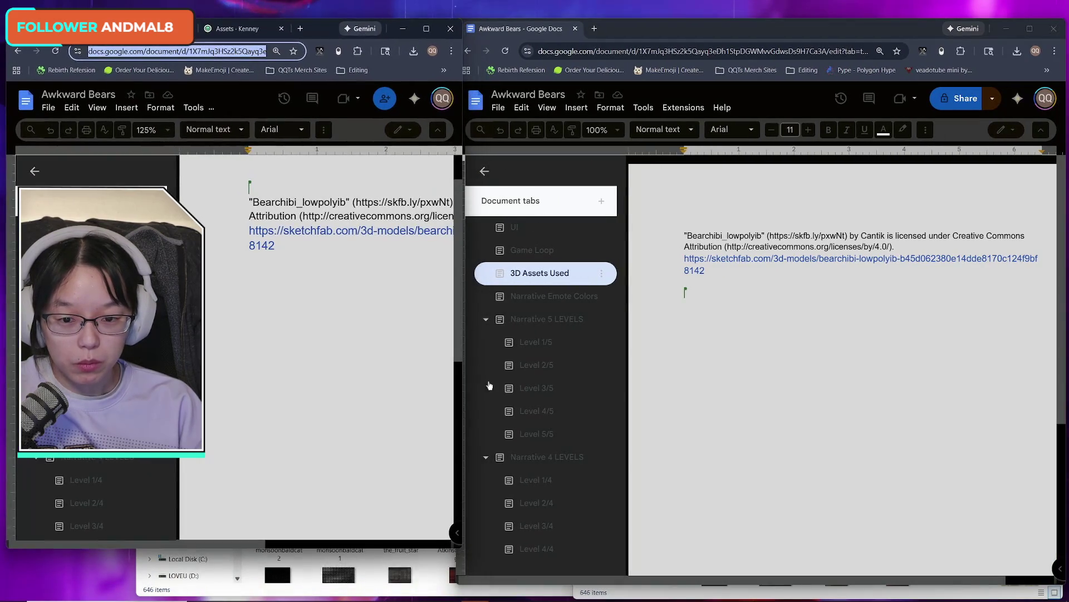
{"action": "mouse_move", "coordinate": [462, 549]}
{"action": "left_mouse_down"}
{"action": "mouse_move", "coordinate": [517, 584]}
{"action": "mouse_move", "coordinate": [585, 585]}
{"action": "mouse_move", "coordinate": [548, 585]}
{"action": "left_mouse_up"}
- Delete the empty line below the bear credit and show Narrative 5 LEVELS in the left window
{"action": "left_click", "coordinate": [706, 293]}
{"action": "key", "text": "BackSpace"}
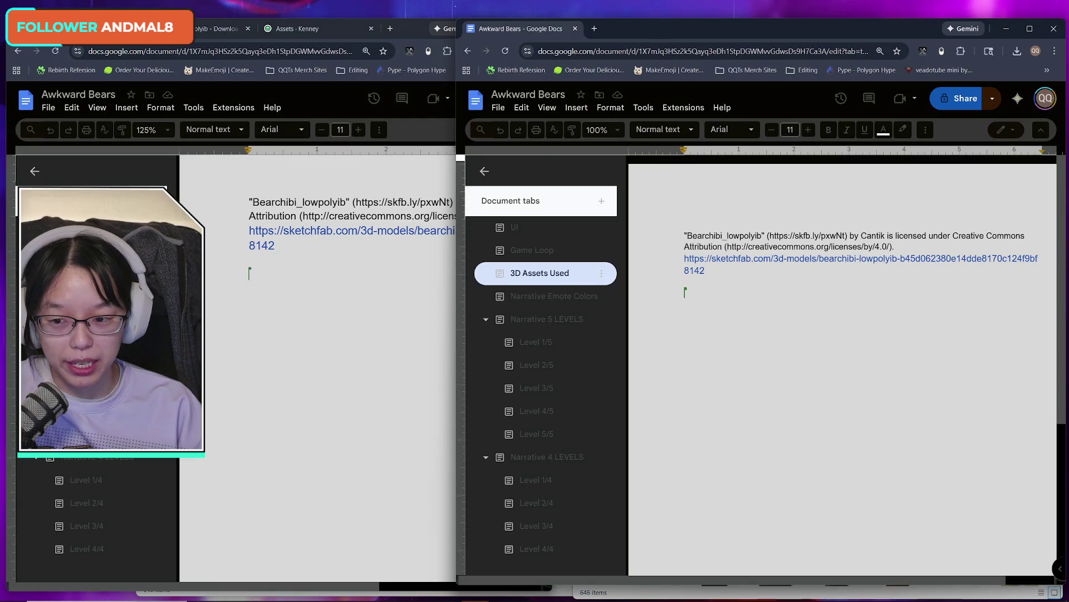
{"action": "left_click", "coordinate": [264, 277]}
{"action": "left_click", "coordinate": [86, 249]}
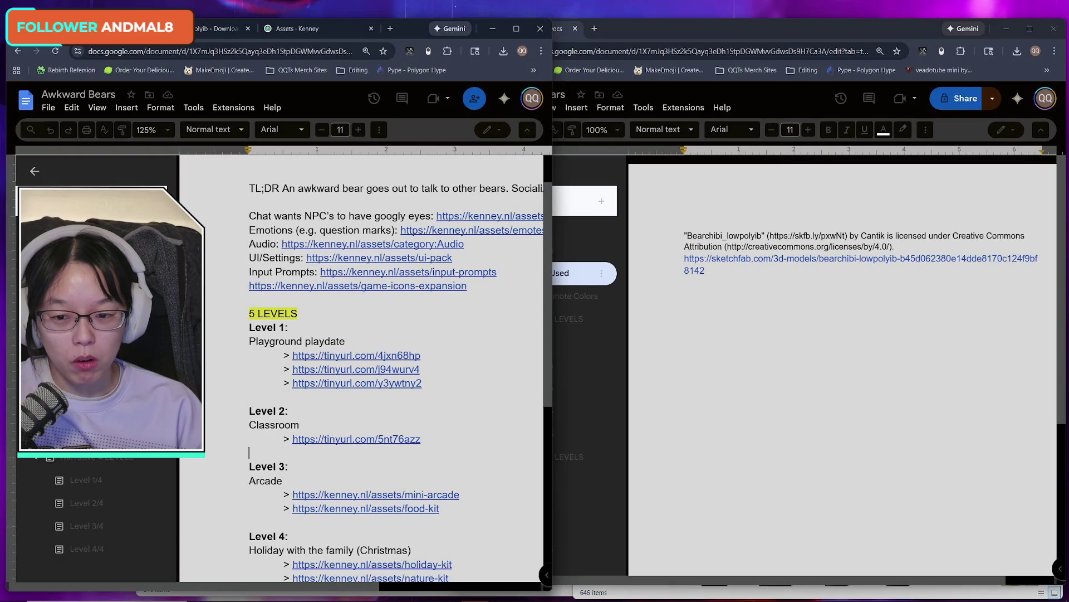
{"action": "left_click", "coordinate": [437, 358]}
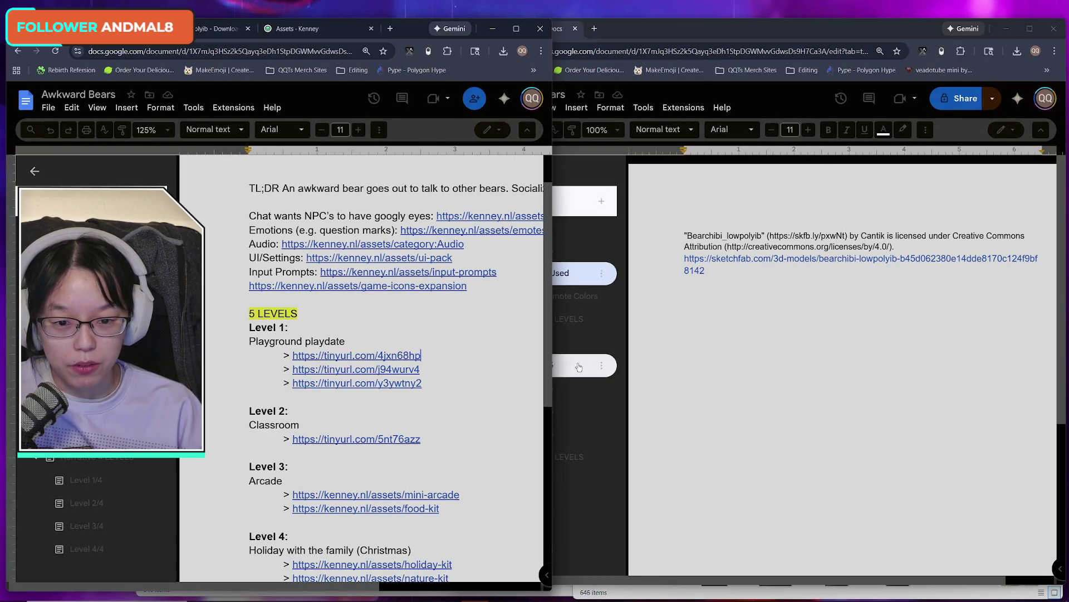
- Fine-tune the widths and positions of the left and right doc windows
{"action": "left_click_drag", "start_coordinate": [553, 370], "coordinate": [612, 371]}
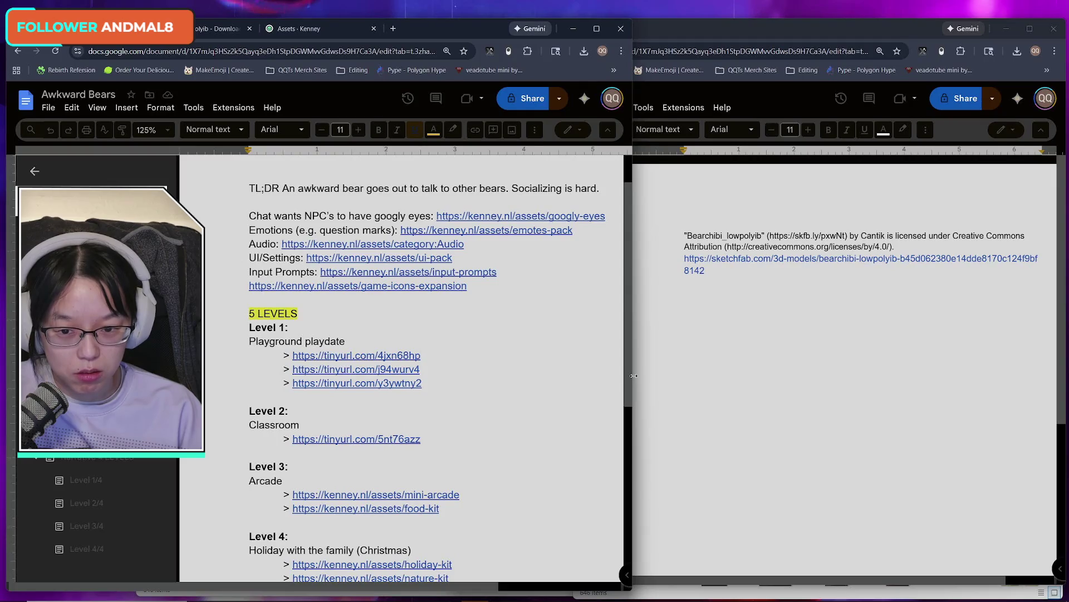
{"action": "left_click", "coordinate": [768, 373]}
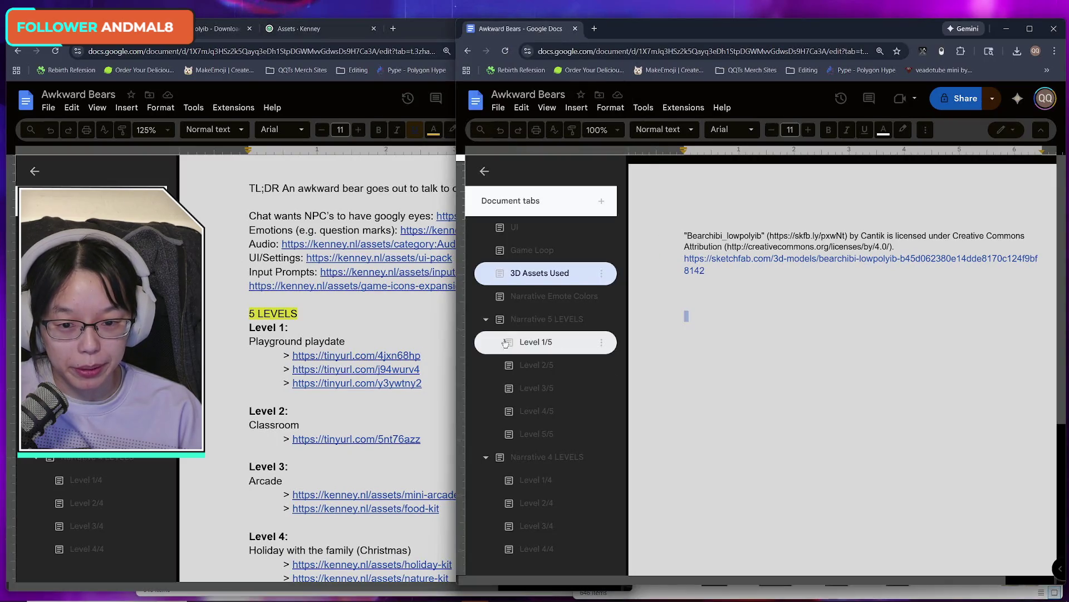
{"action": "mouse_move", "coordinate": [459, 368]}
{"action": "left_mouse_down"}
{"action": "mouse_move", "coordinate": [585, 367]}
{"action": "mouse_move", "coordinate": [496, 377]}
{"action": "left_mouse_up"}
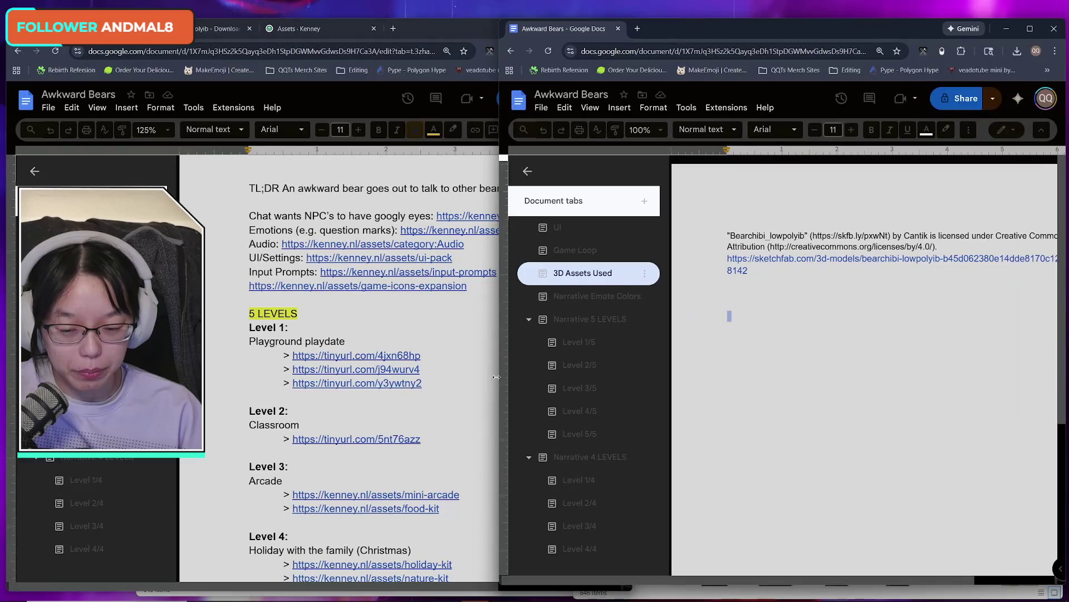
{"action": "left_click_drag", "start_coordinate": [780, 29], "coordinate": [748, 34]}
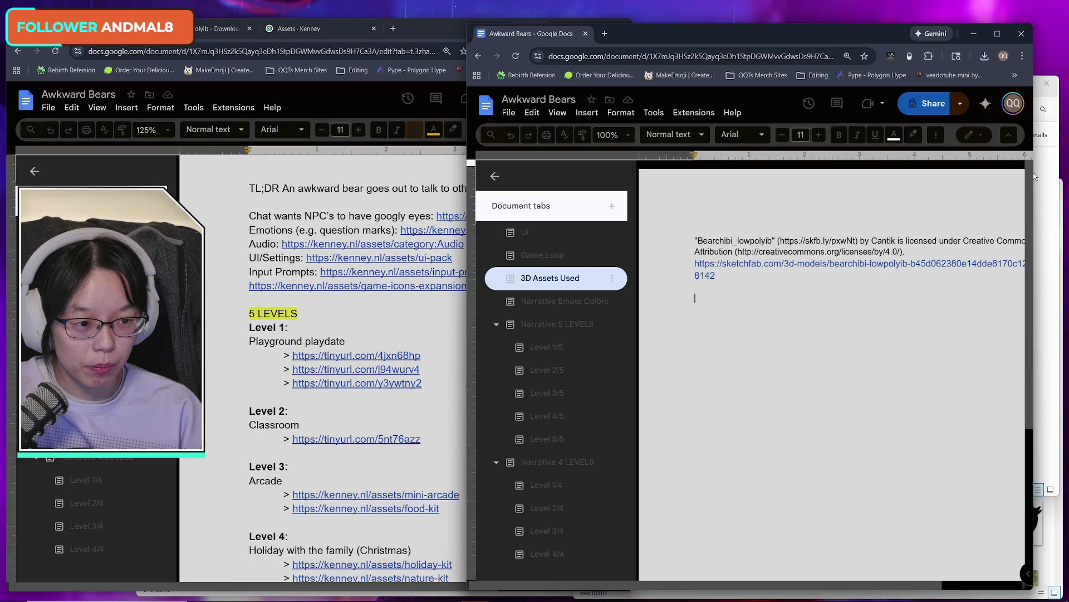
{"action": "left_click_drag", "start_coordinate": [1034, 176], "coordinate": [1063, 172]}
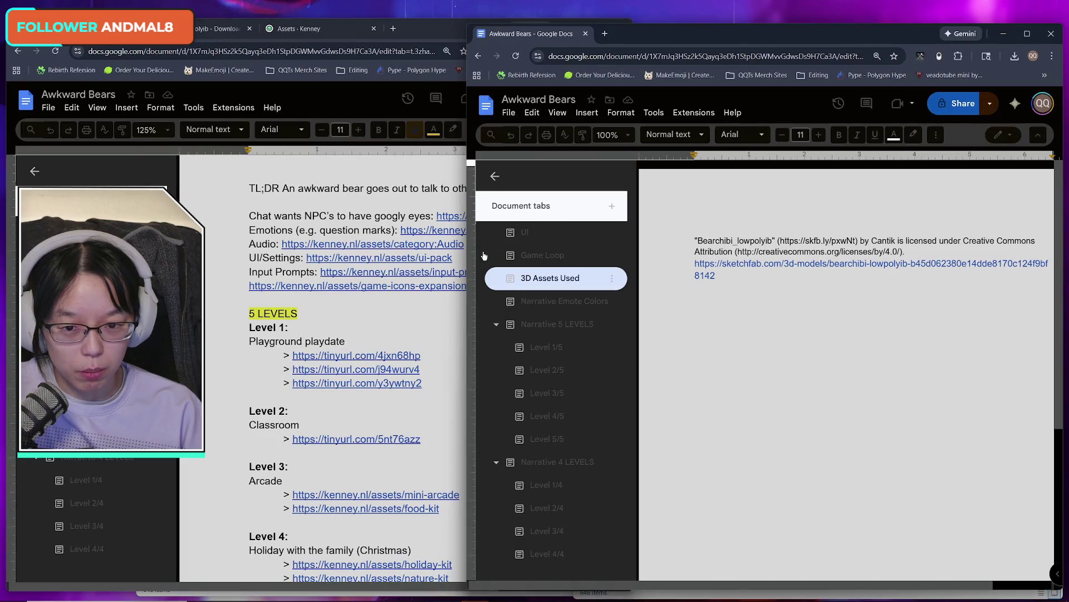
{"action": "mouse_move", "coordinate": [468, 261]}
{"action": "left_mouse_down"}
{"action": "mouse_move", "coordinate": [615, 279]}
{"action": "mouse_move", "coordinate": [496, 282]}
{"action": "left_mouse_up"}
{"action": "left_click", "coordinate": [421, 355]}
{"action": "mouse_move", "coordinate": [635, 256]}
{"action": "left_mouse_down"}
{"action": "mouse_move", "coordinate": [561, 279]}
{"action": "mouse_move", "coordinate": [587, 284]}
{"action": "left_mouse_up"}
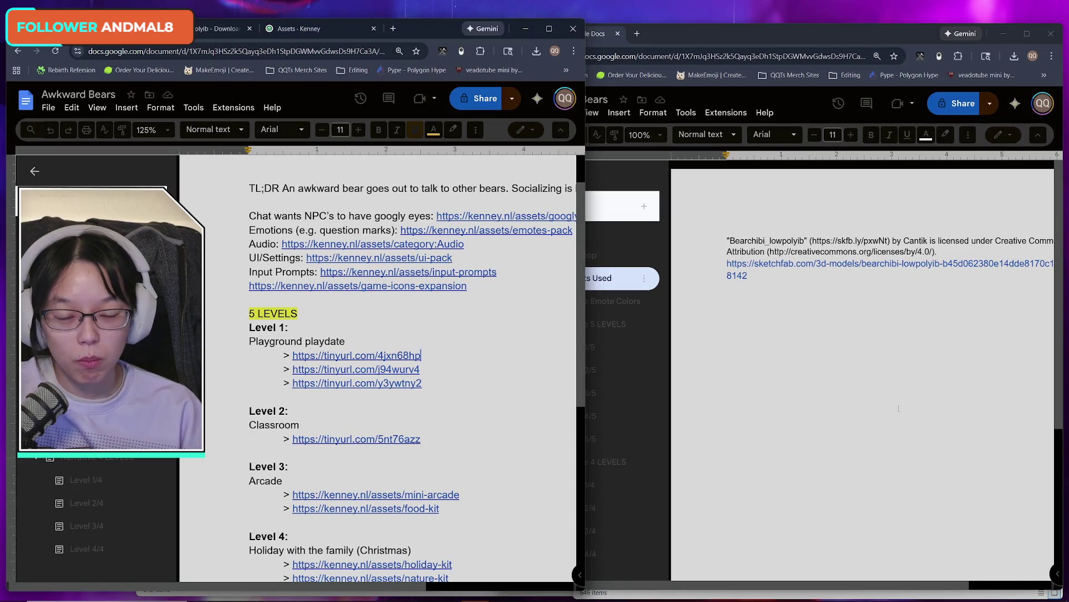
{"action": "mouse_move", "coordinate": [585, 308]}
{"action": "left_mouse_down"}
{"action": "mouse_move", "coordinate": [646, 318]}
{"action": "mouse_move", "coordinate": [628, 325]}
{"action": "left_mouse_up"}
{"action": "left_click", "coordinate": [736, 327]}
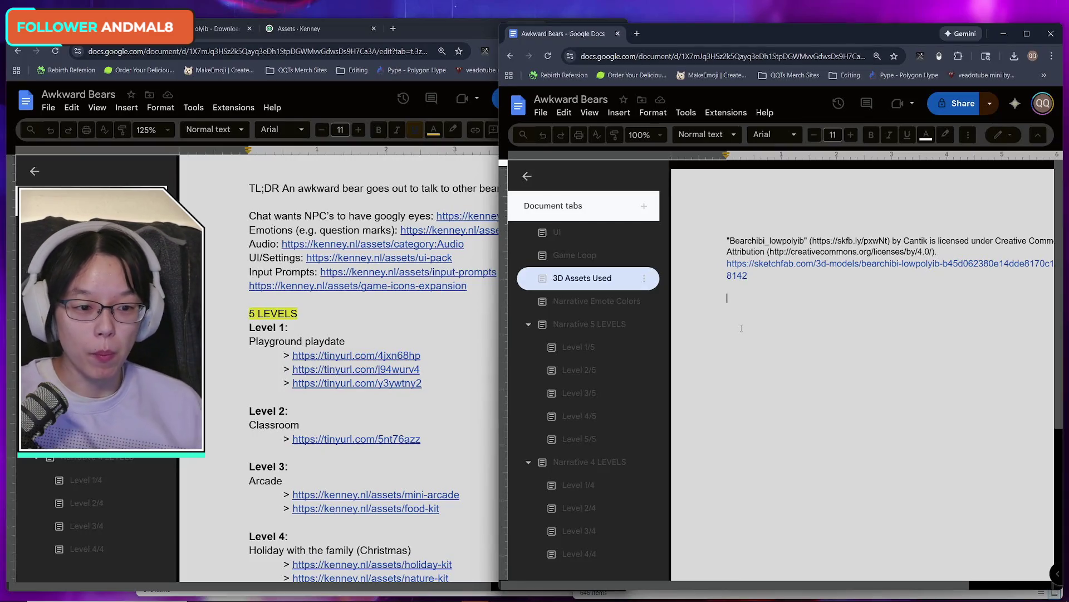
{"action": "left_click_drag", "start_coordinate": [867, 589], "coordinate": [984, 593]}
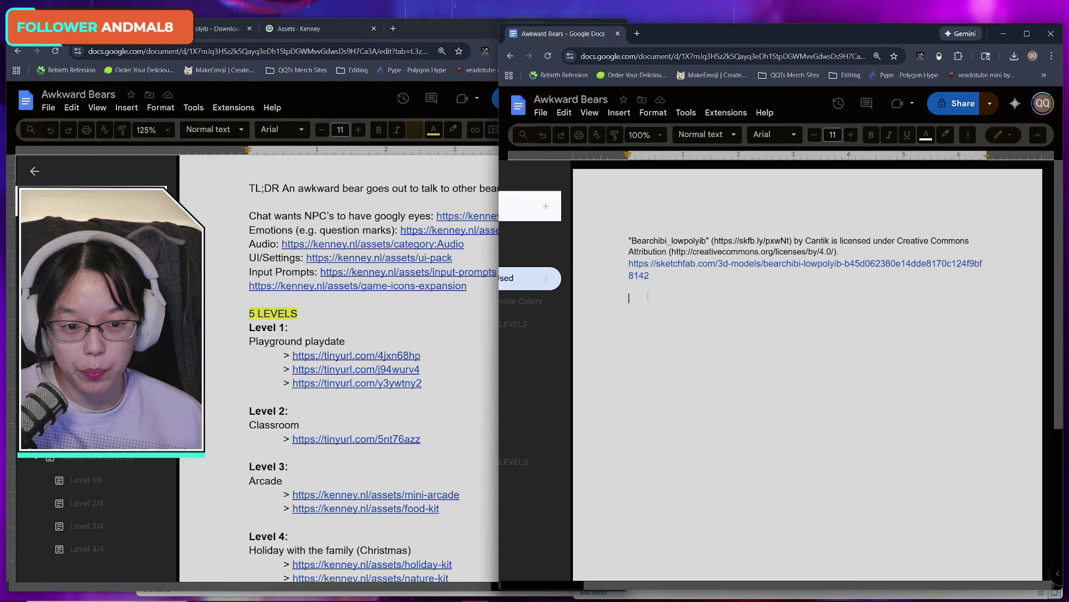
- Add a BEAR MODEL heading above the Bearchibi credit and PLAYGROUND below the Sketchfab link
{"action": "key", "text": "Return"}
{"action": "type", "text": "BEAR MODEL"}
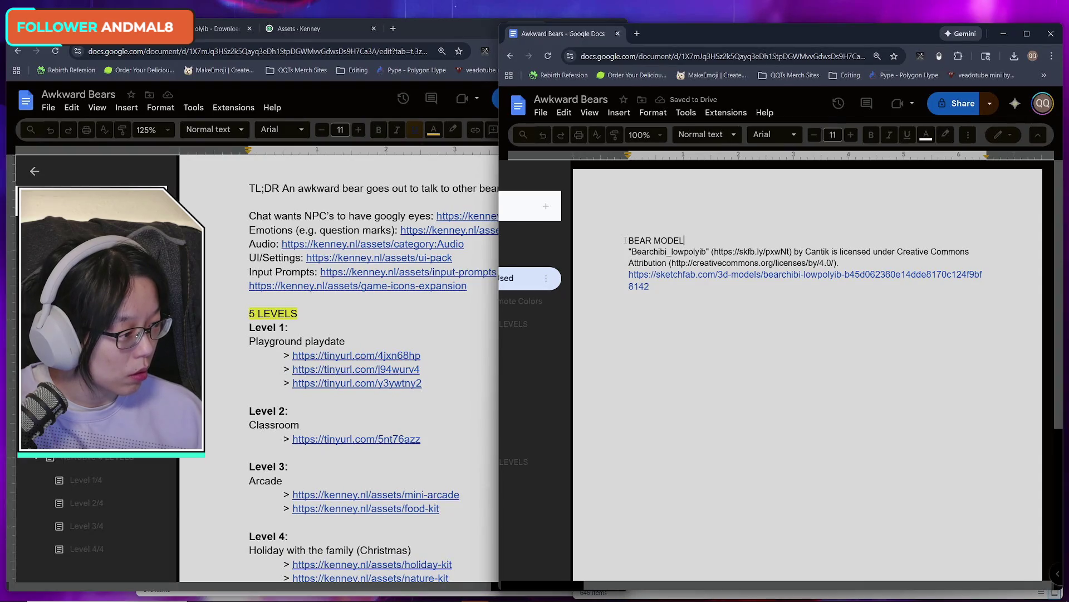
{"action": "left_click", "coordinate": [630, 310]}
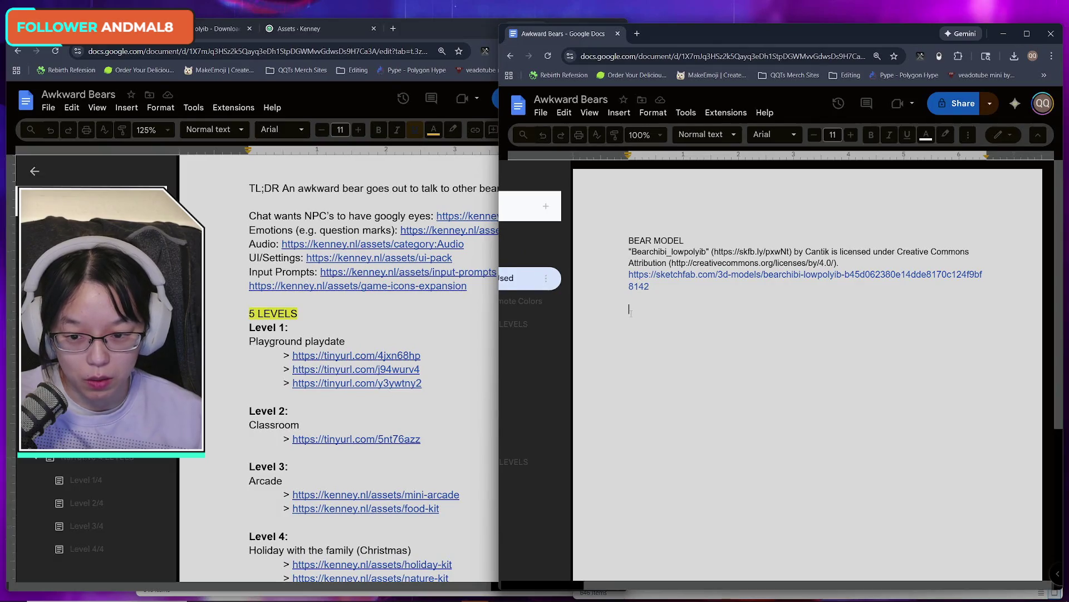
{"action": "type", "text": "pla"}
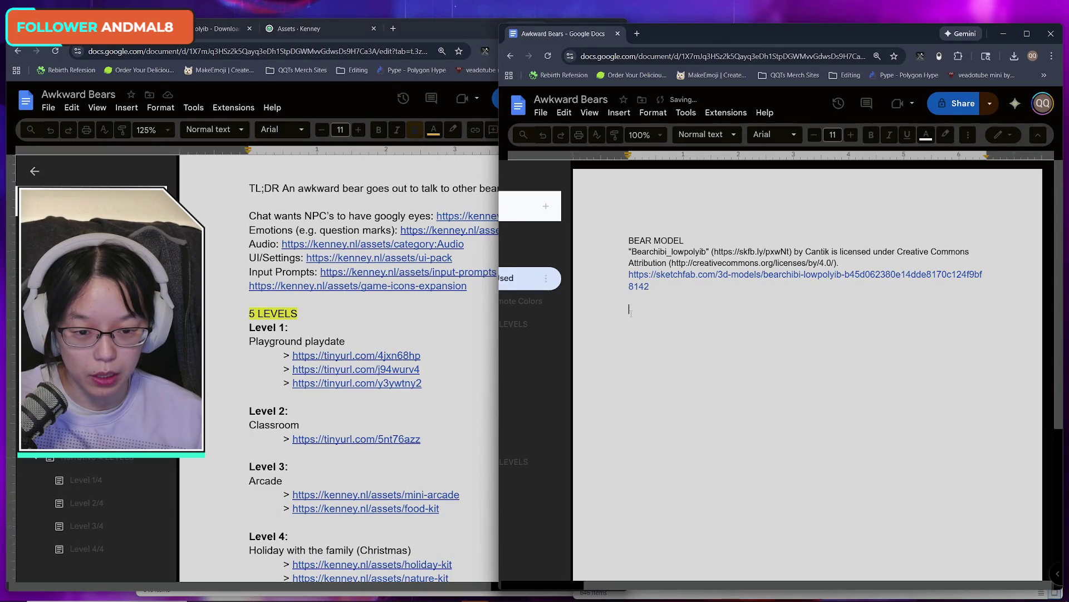
{"action": "type", "text": "AYGROUND"}
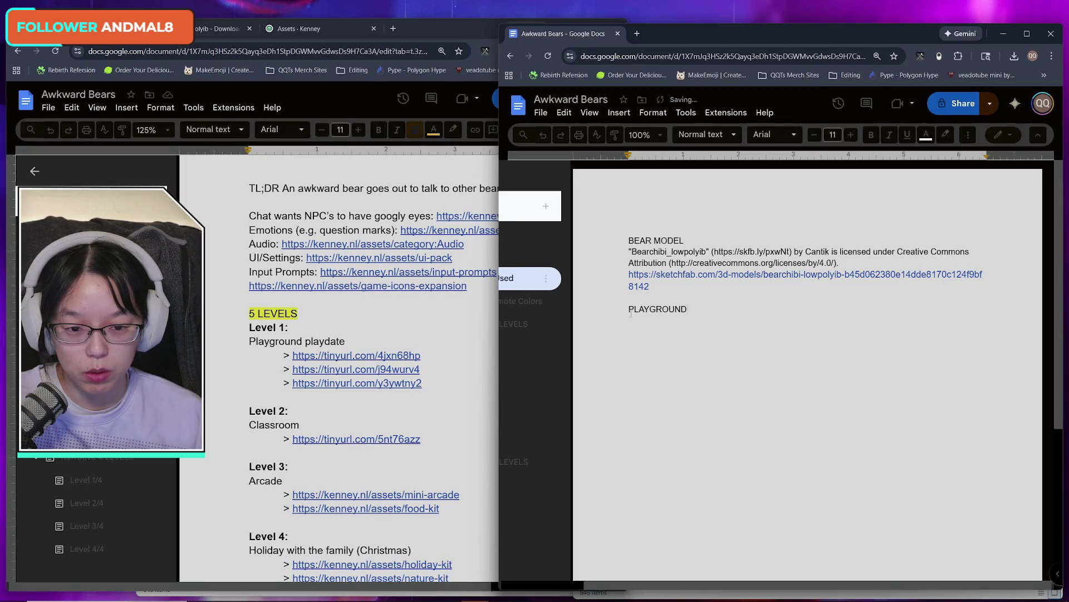
{"action": "key", "text": "Return"}
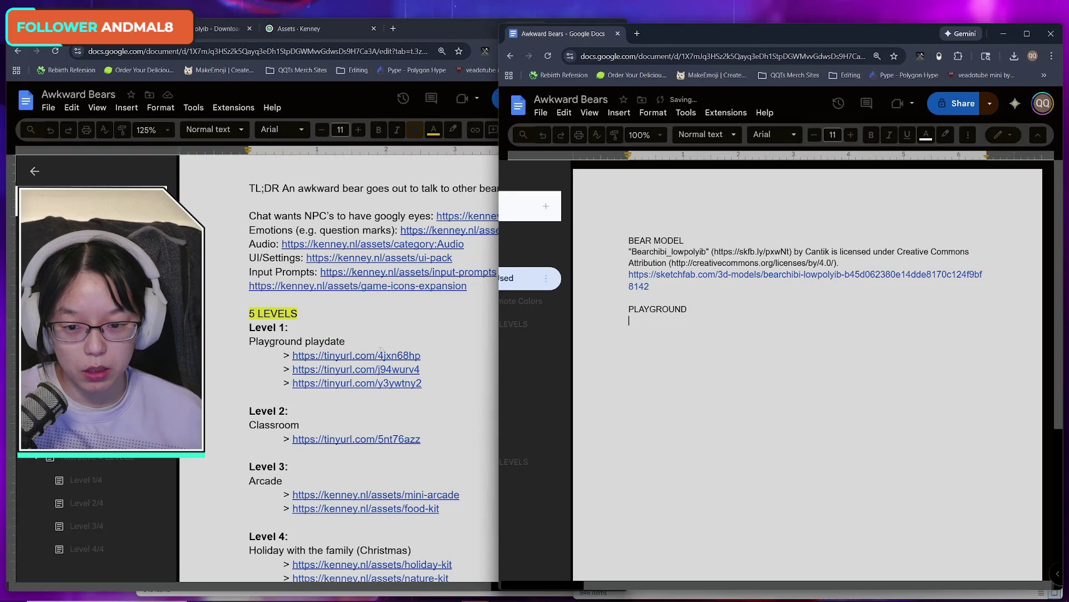
{"action": "left_click", "coordinate": [384, 348]}
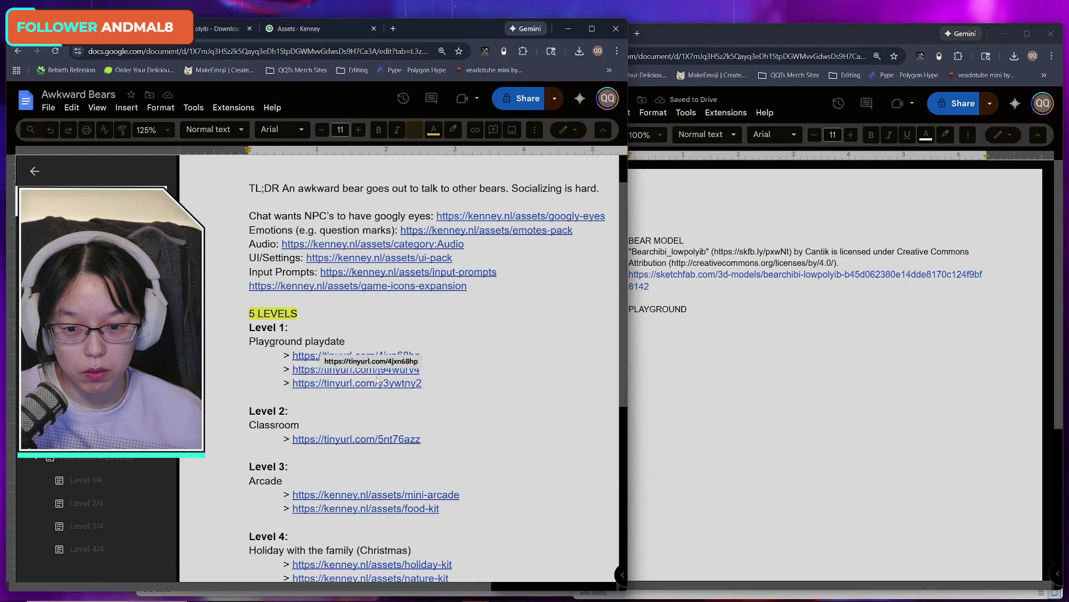
- Open the three Level 1 model links in new tabs and close the Bearchibi page
{"action": "left_click", "coordinate": [381, 382]}
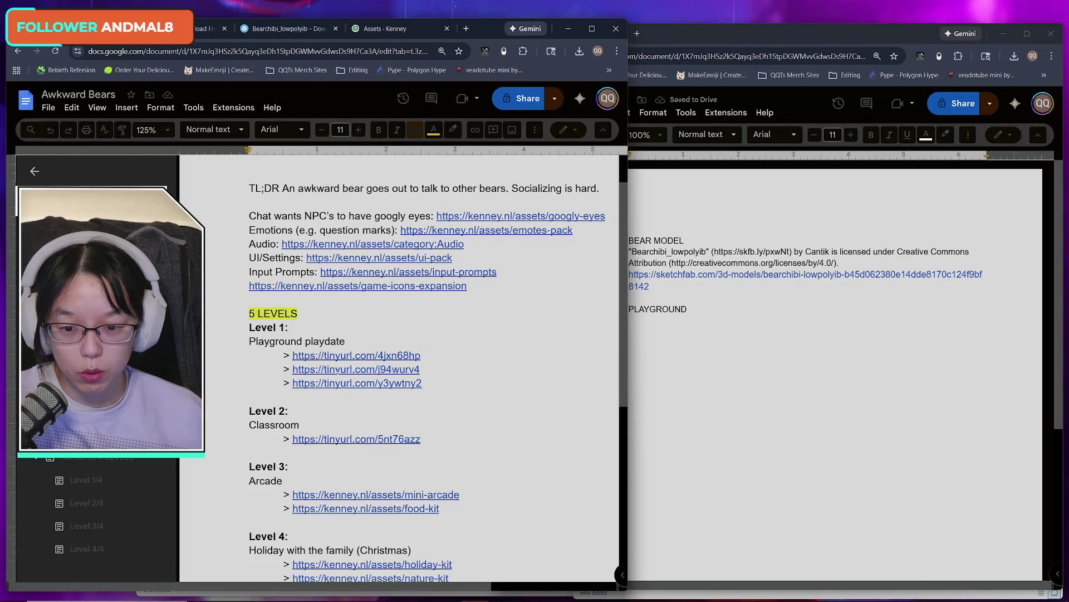
{"action": "left_click", "coordinate": [337, 370]}
{"action": "left_click", "coordinate": [342, 391]}
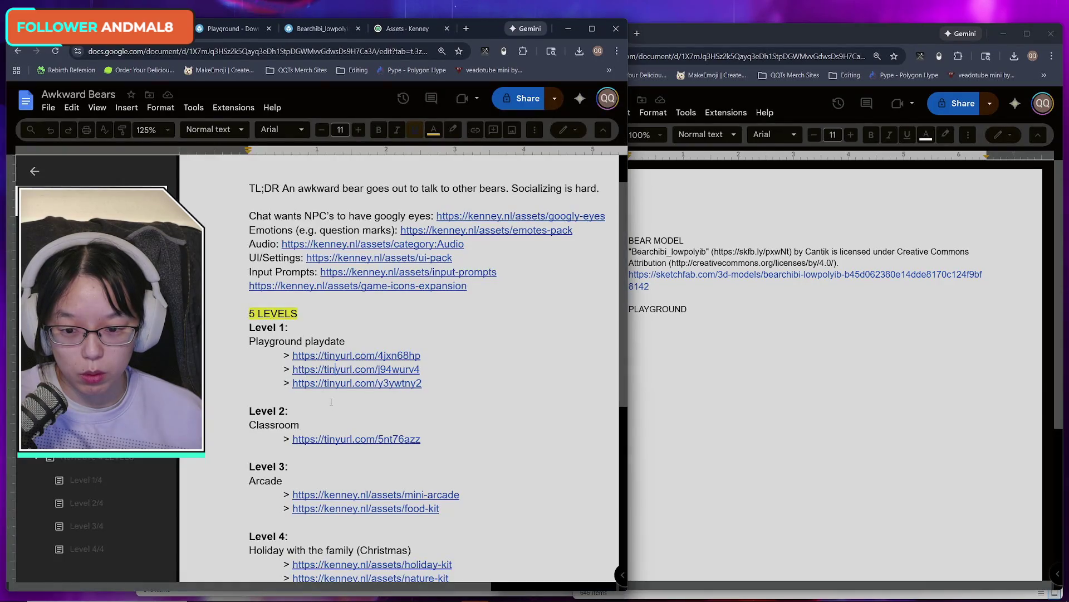
{"action": "left_click", "coordinate": [334, 383]}
{"action": "left_click", "coordinate": [359, 403]}
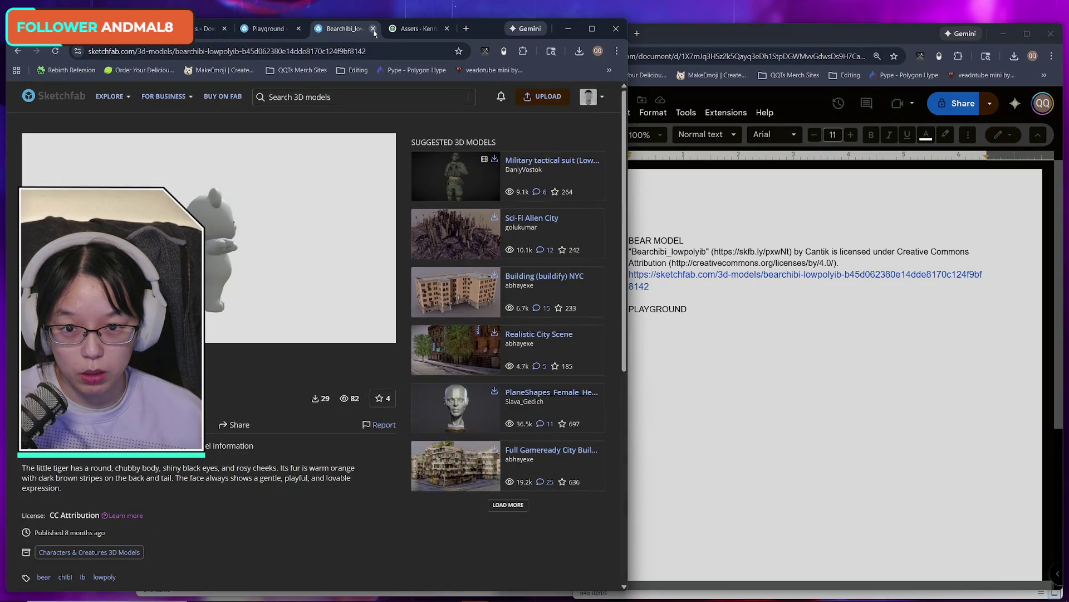
{"action": "left_click", "coordinate": [373, 29]}
- Copy the Playground model's credits and paste them under PLAYGROUND in the doc
{"action": "left_click", "coordinate": [268, 28]}
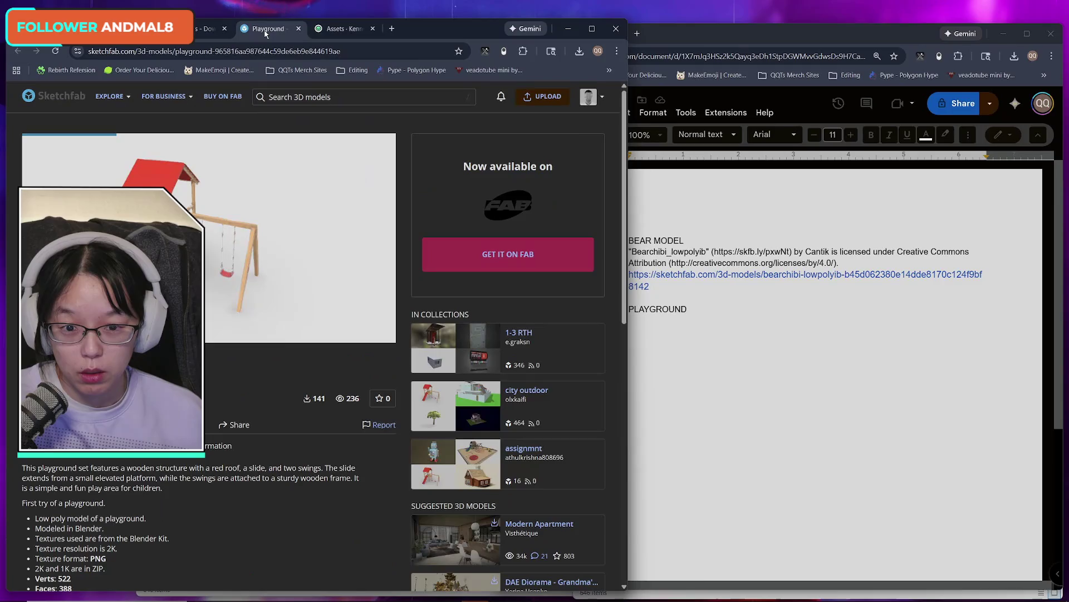
{"action": "scroll", "coordinate": [333, 385], "scroll_direction": "down", "scroll_amount": 2}
{"action": "scroll", "coordinate": [332, 385], "scroll_direction": "down", "scroll_amount": 2}
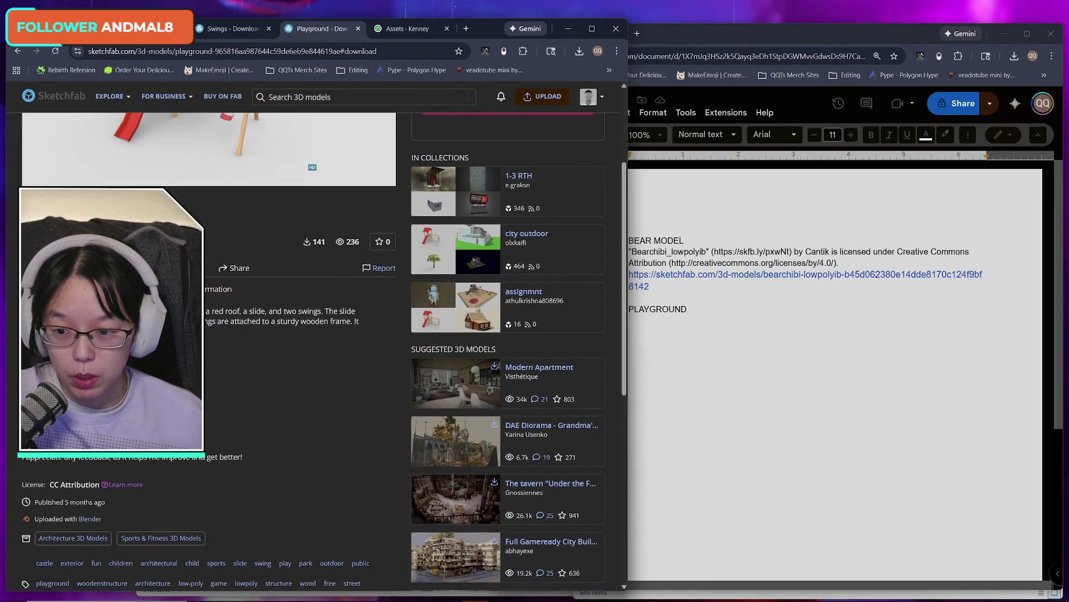
{"action": "left_click", "coordinate": [315, 241]}
{"action": "left_click", "coordinate": [402, 277]}
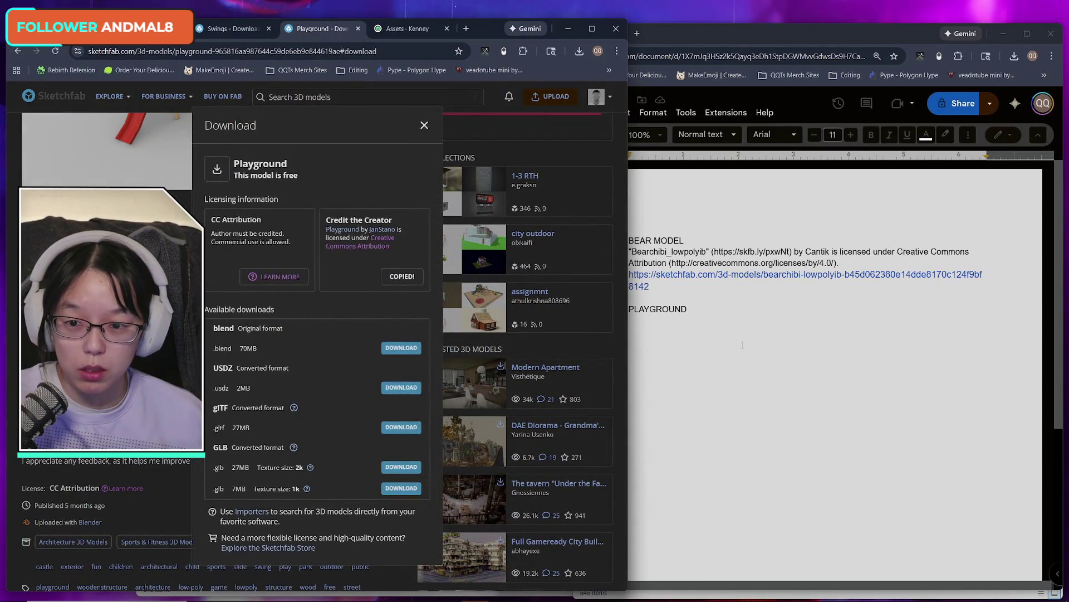
{"action": "left_click", "coordinate": [630, 342]}
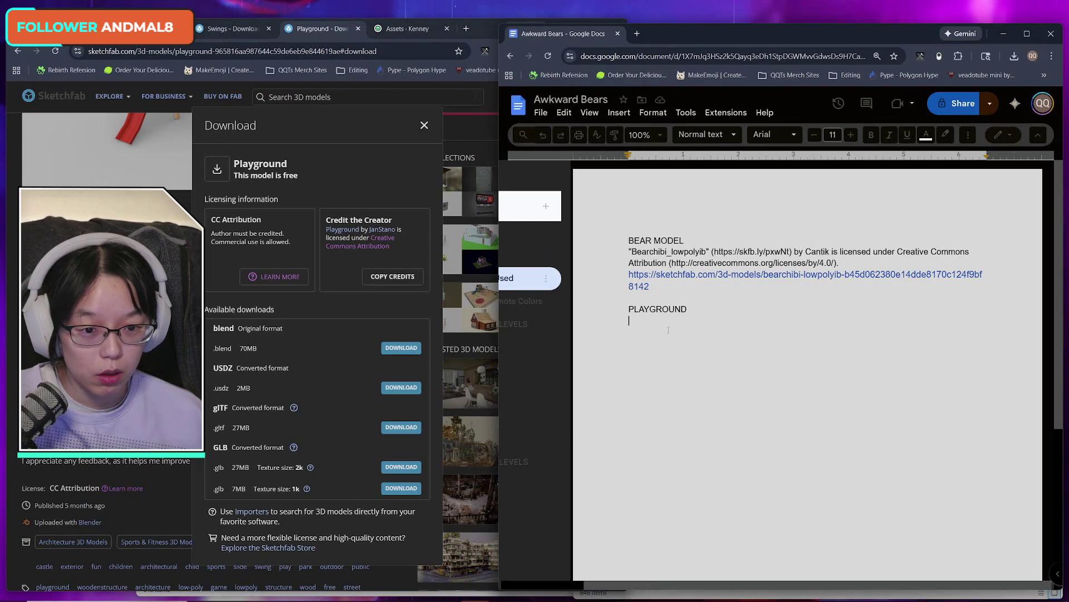
{"action": "key", "text": "ctrl+v"}
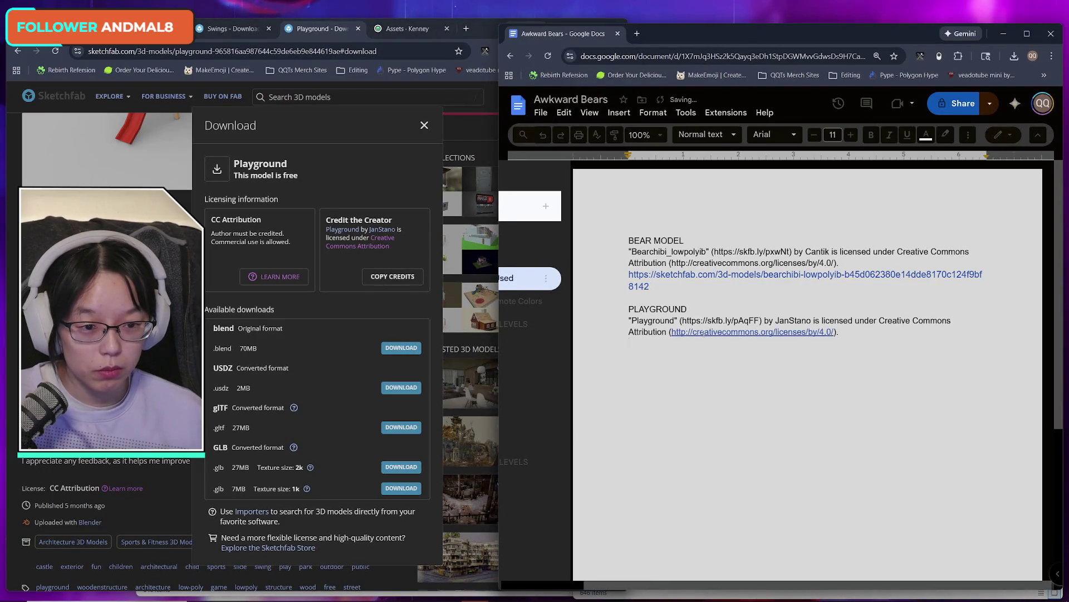
- Add the Playground page link below its credit and close the Playground page
{"action": "left_click", "coordinate": [424, 125]}
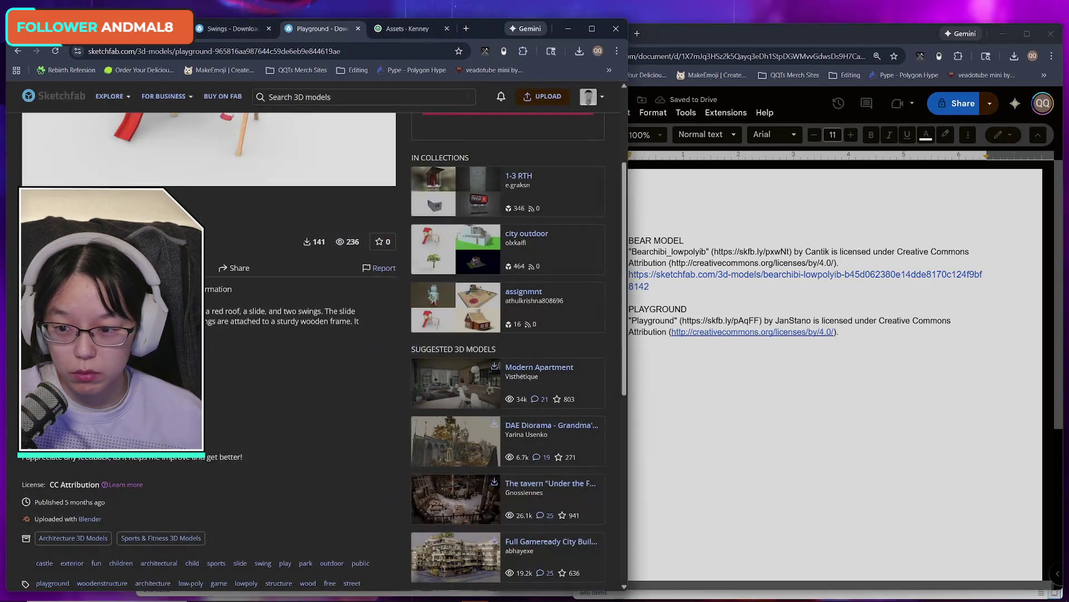
{"action": "left_click", "coordinate": [374, 50]}
{"action": "key", "text": "ctrl+c"}
{"action": "left_click", "coordinate": [735, 349]}
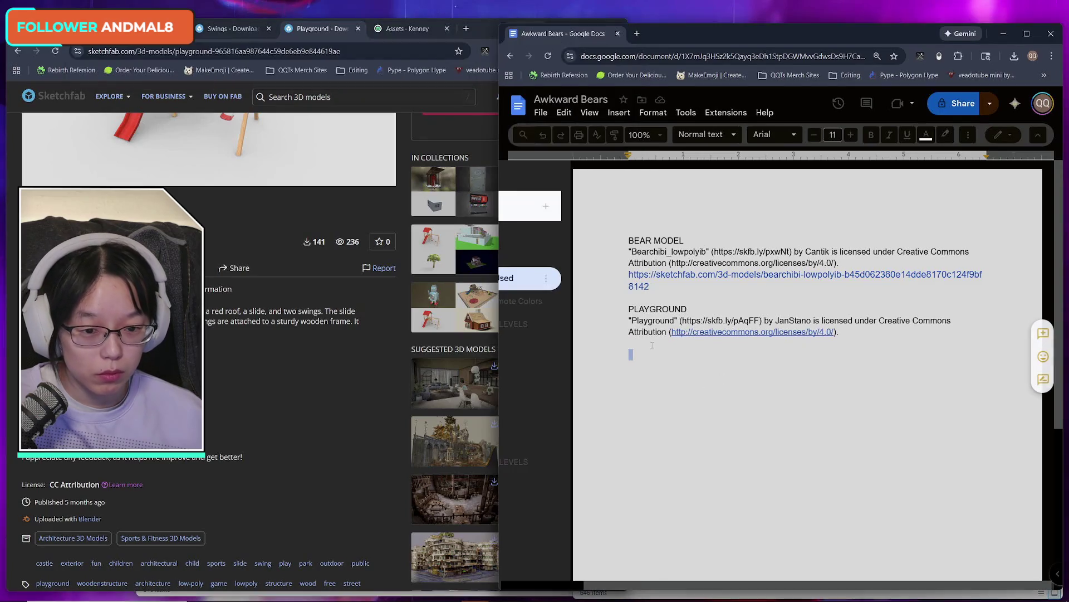
{"action": "key", "text": "ctrl+v"}
{"action": "key", "text": "Return"}
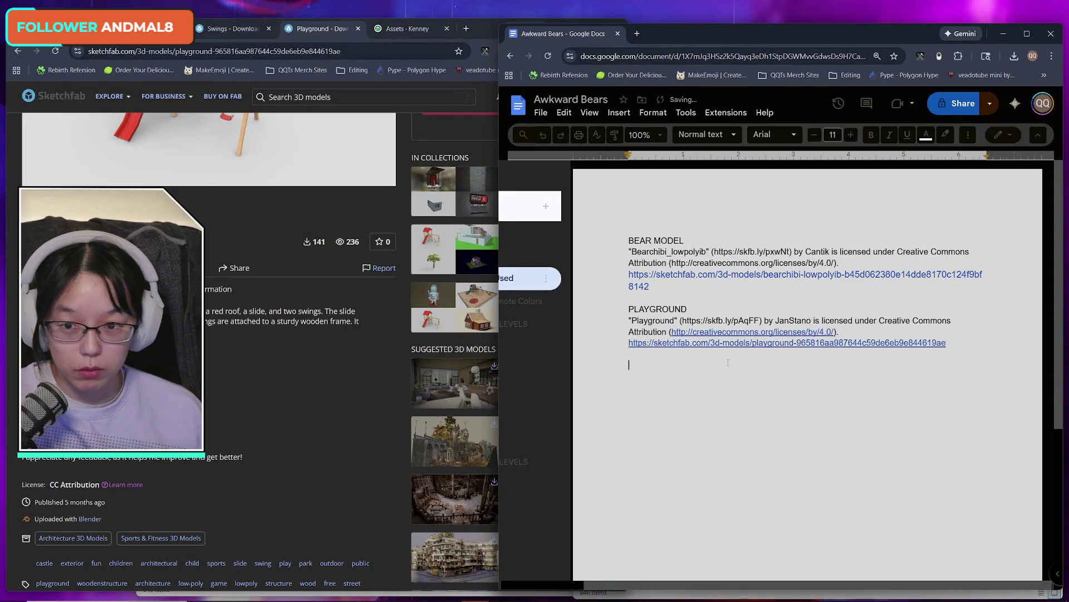
{"action": "left_click", "coordinate": [358, 29]}
{"action": "left_click", "coordinate": [222, 30]}
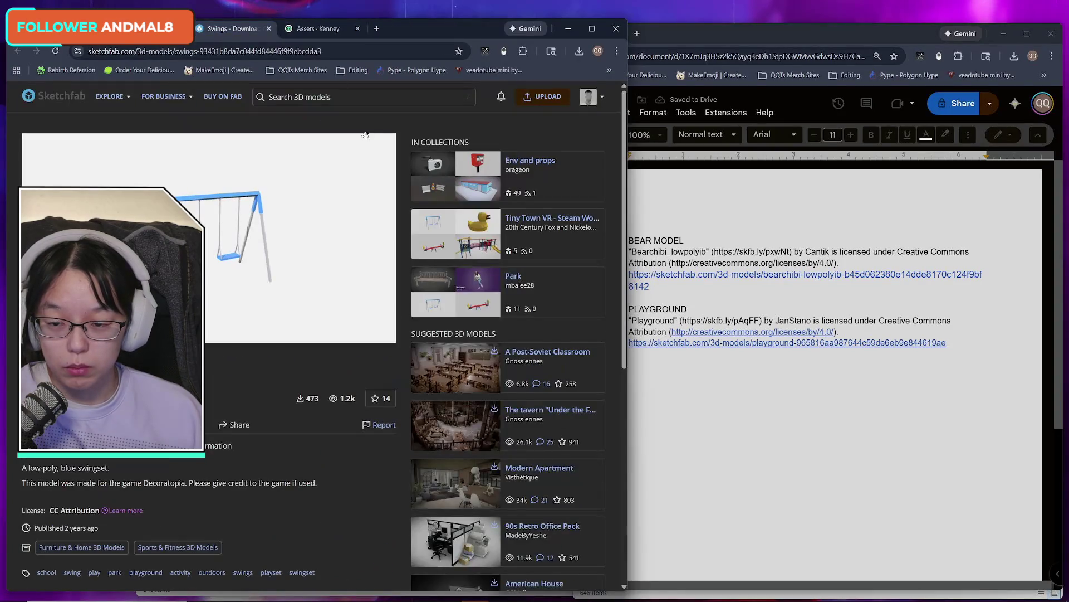
- Paste the Swings model's credit line and its Sketchfab page link into the doc
{"action": "left_click", "coordinate": [139, 398]}
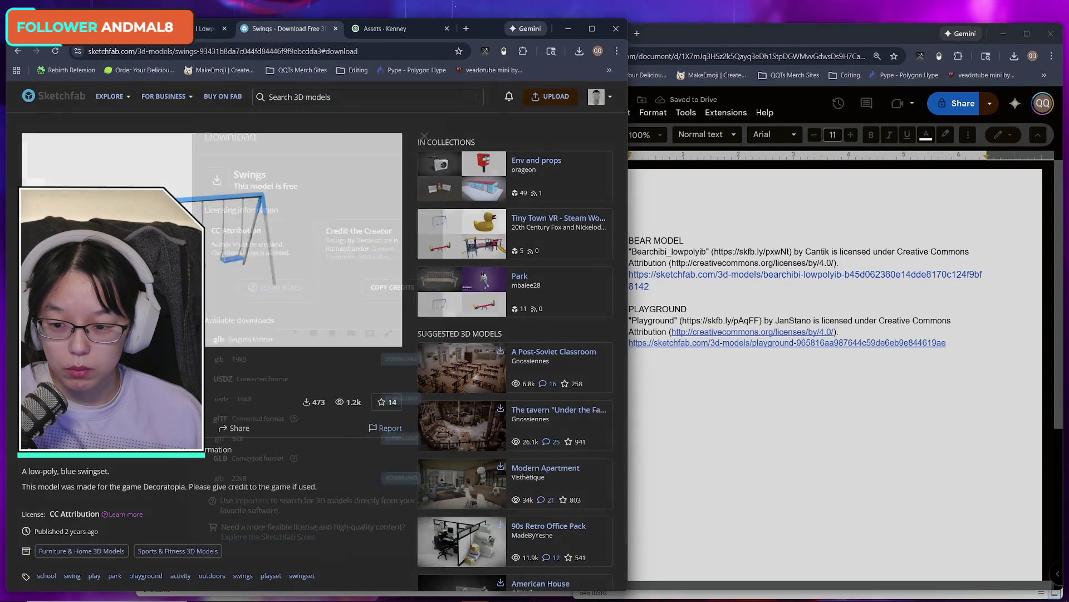
{"action": "left_click", "coordinate": [409, 288]}
{"action": "left_click", "coordinate": [642, 369]}
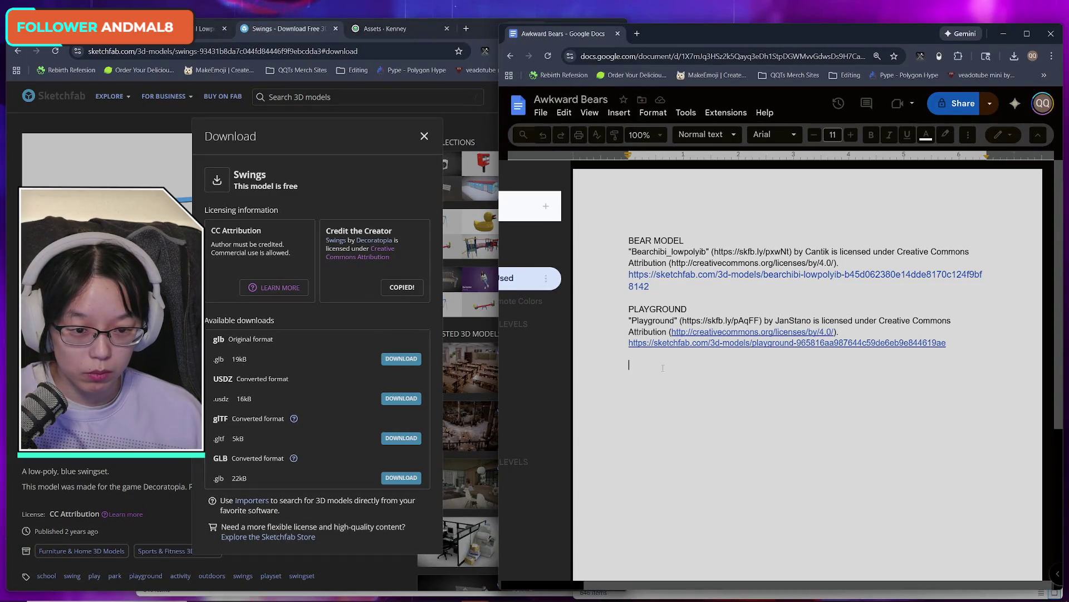
{"action": "key", "text": "ctrl+v"}
{"action": "key", "text": "Return"}
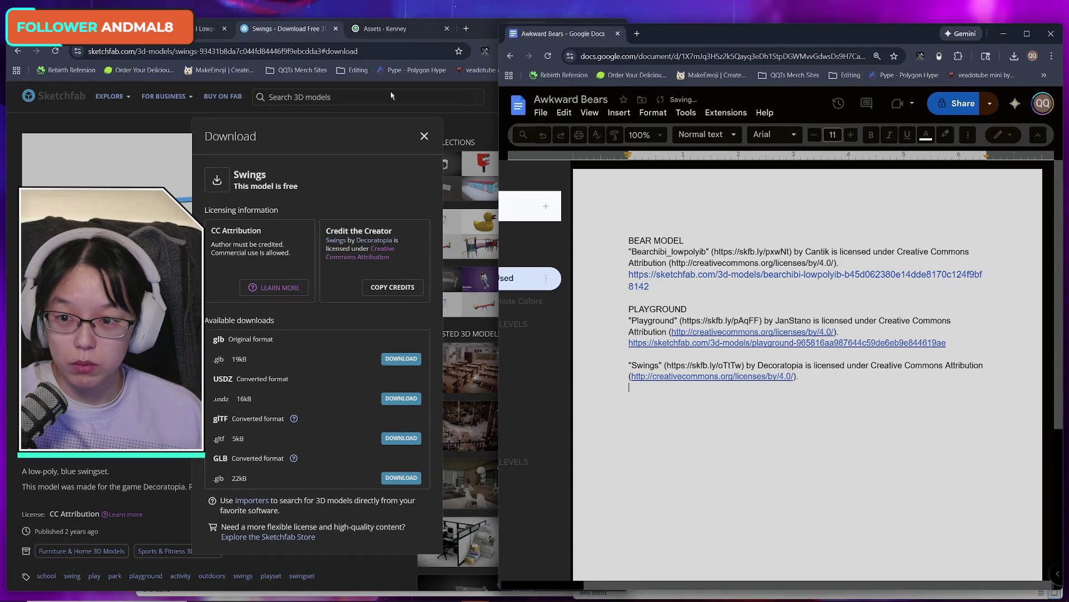
{"action": "left_click", "coordinate": [290, 29]}
{"action": "left_click", "coordinate": [223, 51]}
{"action": "left_click", "coordinate": [781, 389]}
{"action": "key", "text": "ctrl+v"}
{"action": "key", "text": "Return"}
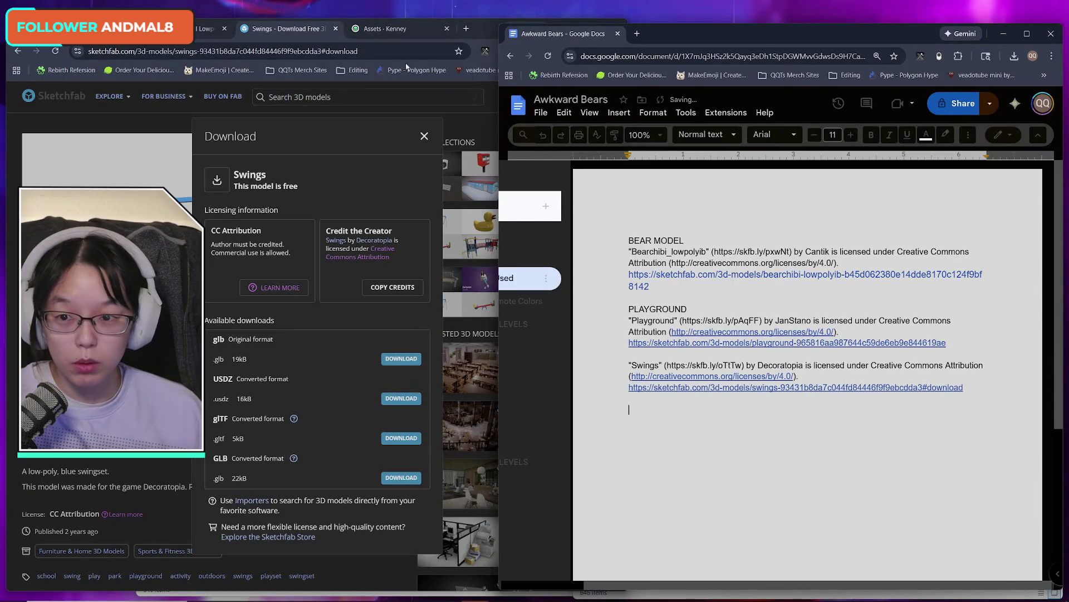
- Copy the Lowpoly Park model's credit text from its download options
{"action": "left_click", "coordinate": [197, 35]}
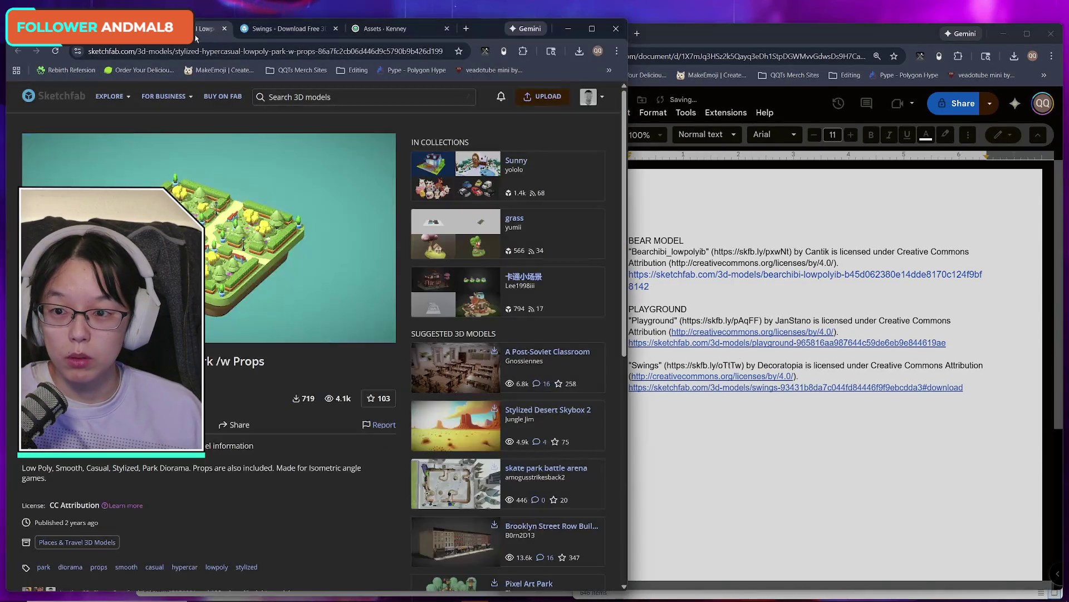
{"action": "left_click", "coordinate": [322, 52]}
{"action": "left_click", "coordinate": [303, 398]}
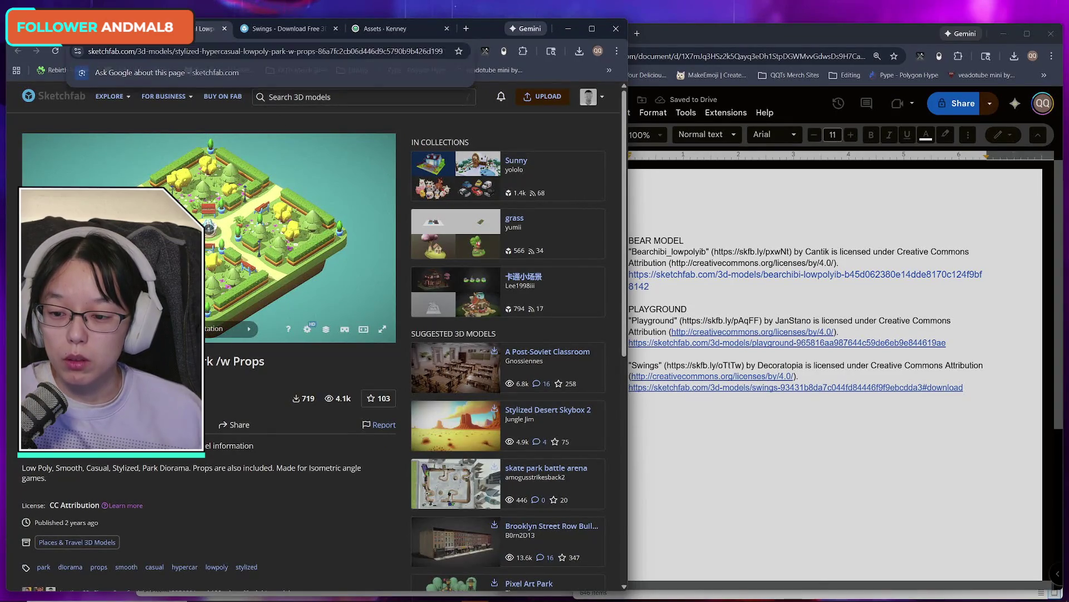
{"action": "left_click", "coordinate": [394, 294]}
{"action": "key", "text": "alt+Tab"}
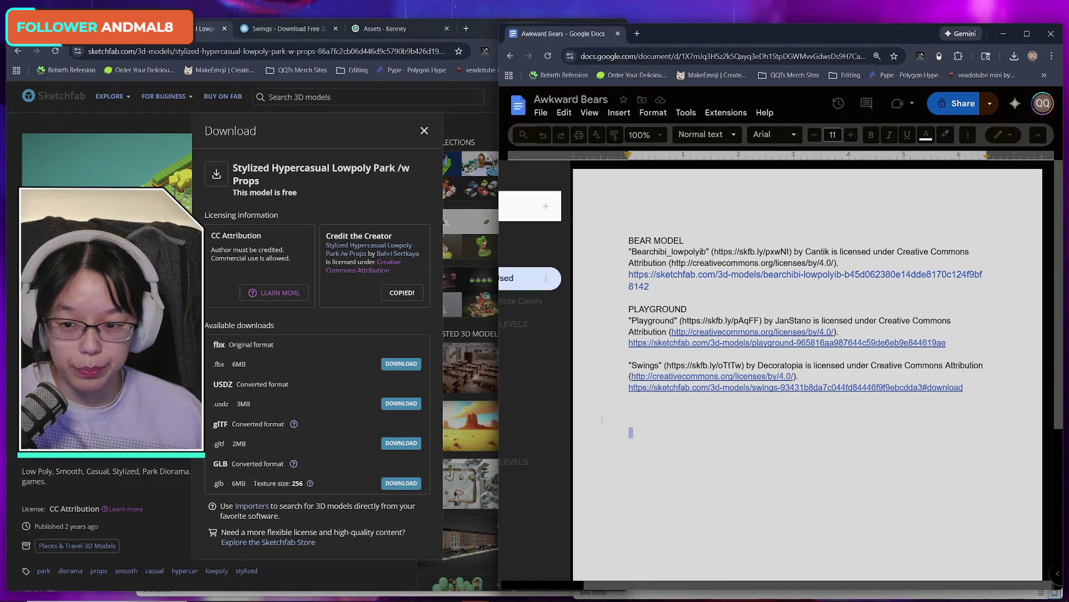
- Paste the Lowpoly Park credit line and its page link below the Swings entry
{"action": "key", "text": "Return"}
{"action": "key", "text": "ctrl+v"}
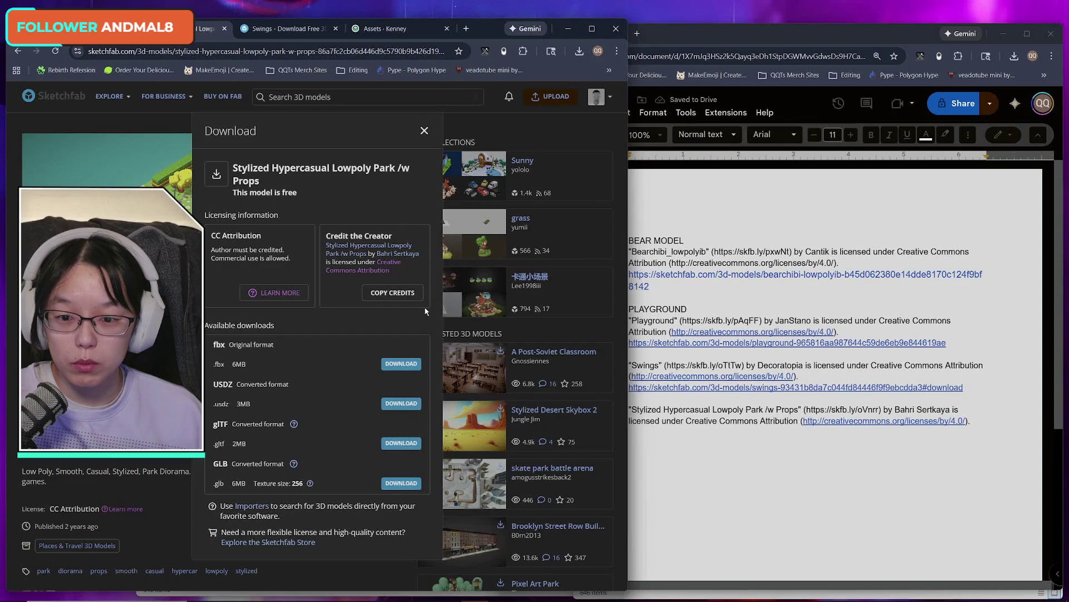
{"action": "key", "text": "Escape"}
{"action": "key", "text": "ctrl+l"}
{"action": "key", "text": "ctrl+c"}
{"action": "left_click", "coordinate": [718, 468]}
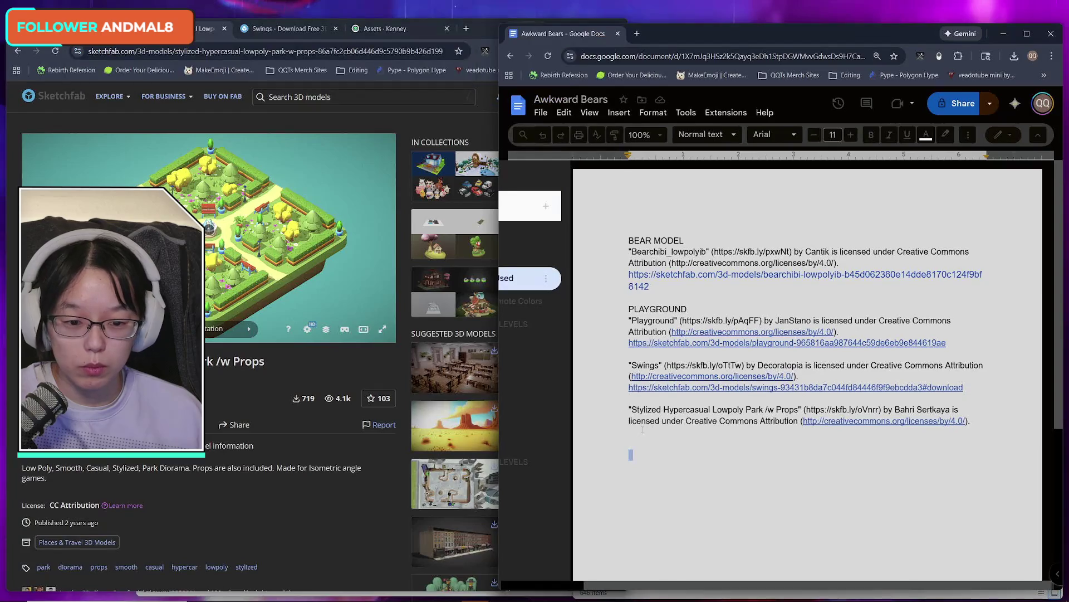
{"action": "key", "text": "ctrl+v"}
{"action": "key", "text": "Return"}
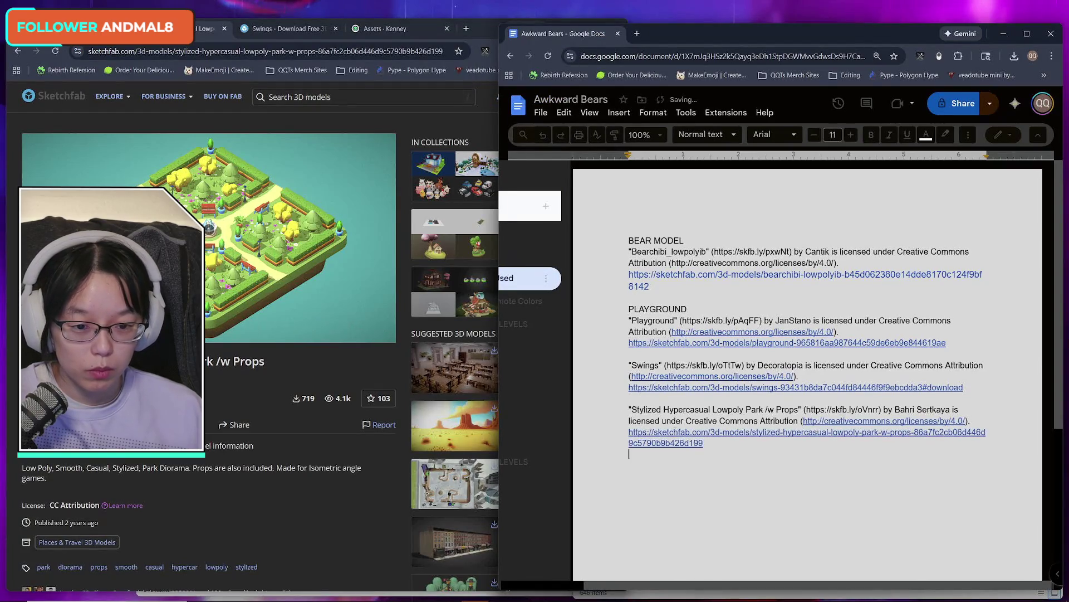
- Type the CLASSROOM heading and open the Level 2 classroom model page from the level plan
{"action": "left_click", "coordinate": [384, 29]}
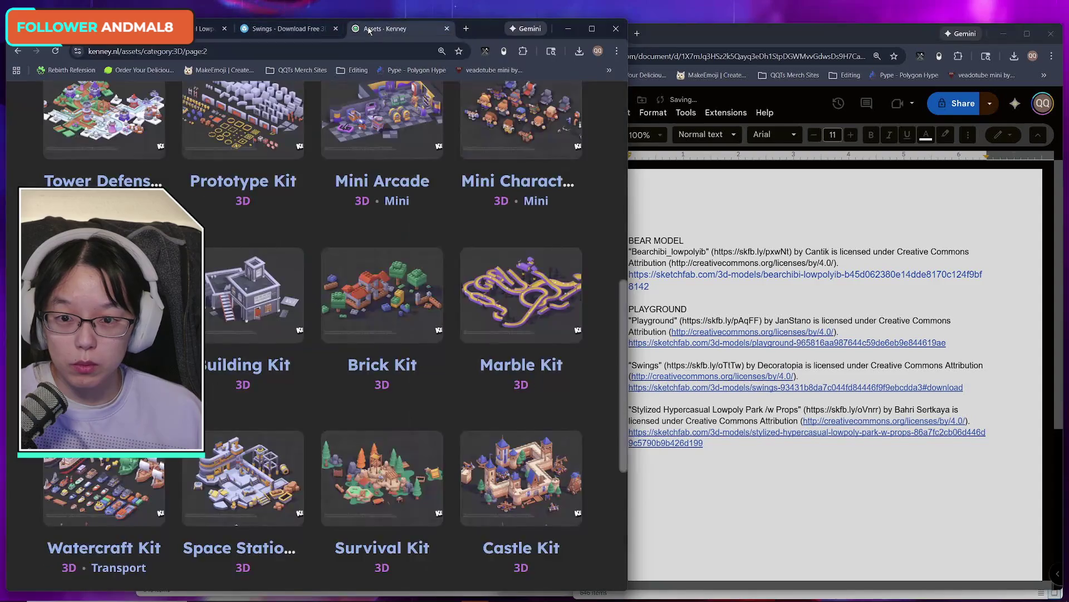
{"action": "left_click", "coordinate": [209, 28]}
{"action": "left_click", "coordinate": [112, 28]}
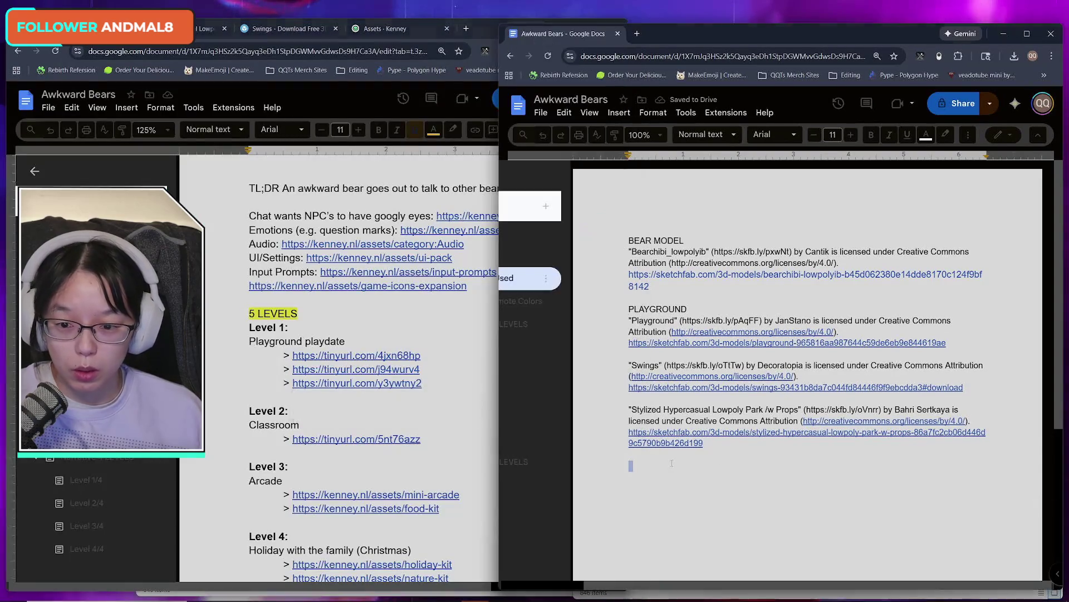
{"action": "left_click", "coordinate": [342, 430]}
{"action": "left_click", "coordinate": [632, 465]}
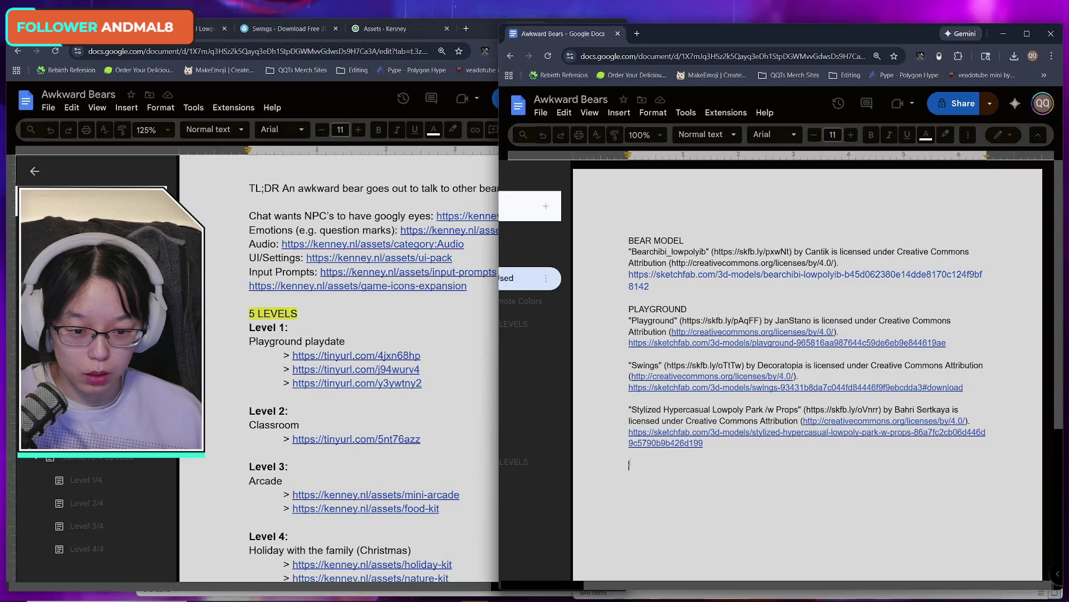
{"action": "type", "text": "dused"}
{"action": "key", "text": "BackSpace"}
{"action": "key", "text": "BackSpace"}
{"action": "key", "text": "BackSpace"}
{"action": "type", "text": "ASSROOM"}
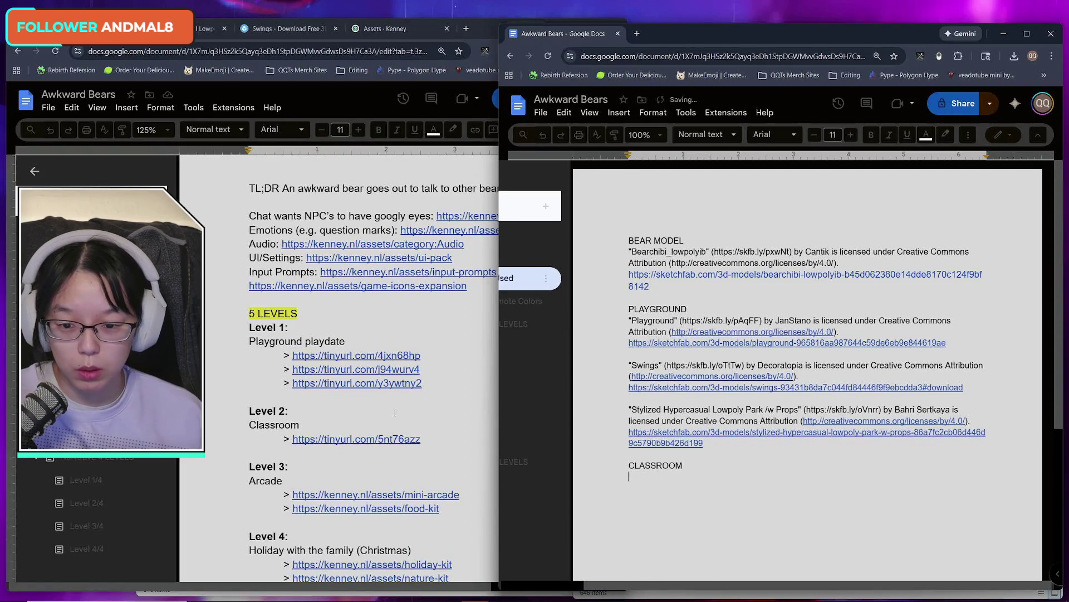
{"action": "left_click", "coordinate": [379, 439]}
{"action": "left_click", "coordinate": [362, 458]}
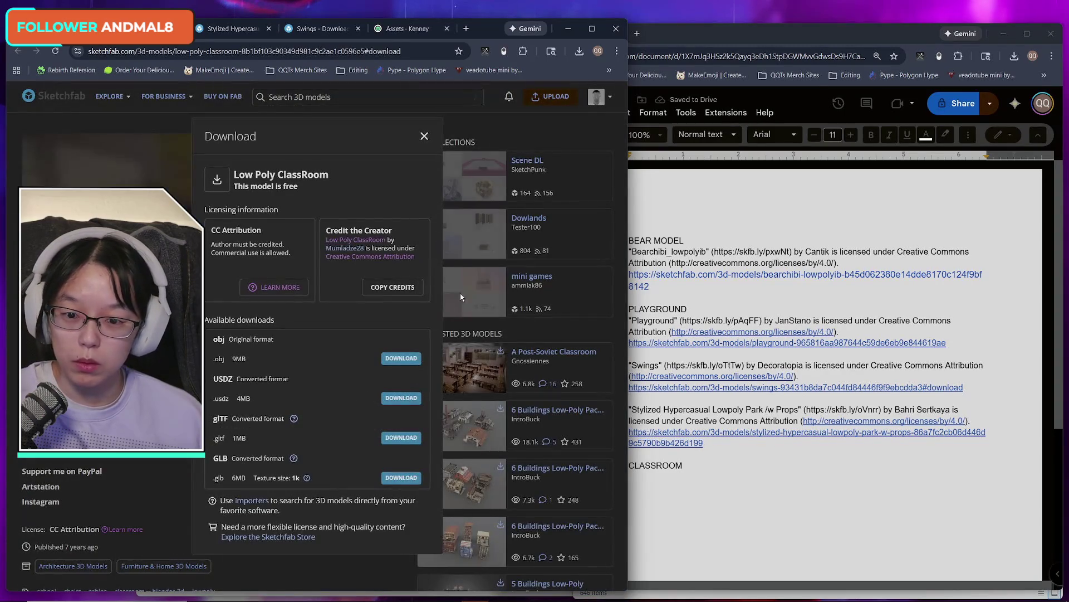
- Paste the Low Poly ClassRoom credit and page link under CLASSROOM, then close the model pages
{"action": "left_click", "coordinate": [393, 286]}
{"action": "left_click", "coordinate": [664, 478]}
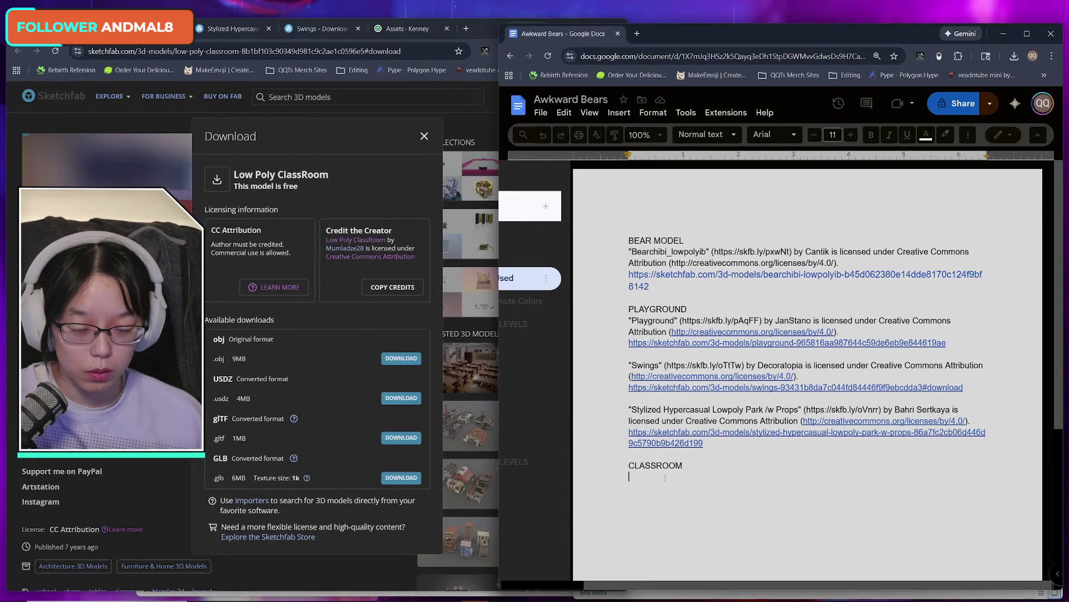
{"action": "key", "text": "ctrl+v"}
{"action": "left_click", "coordinate": [273, 40]}
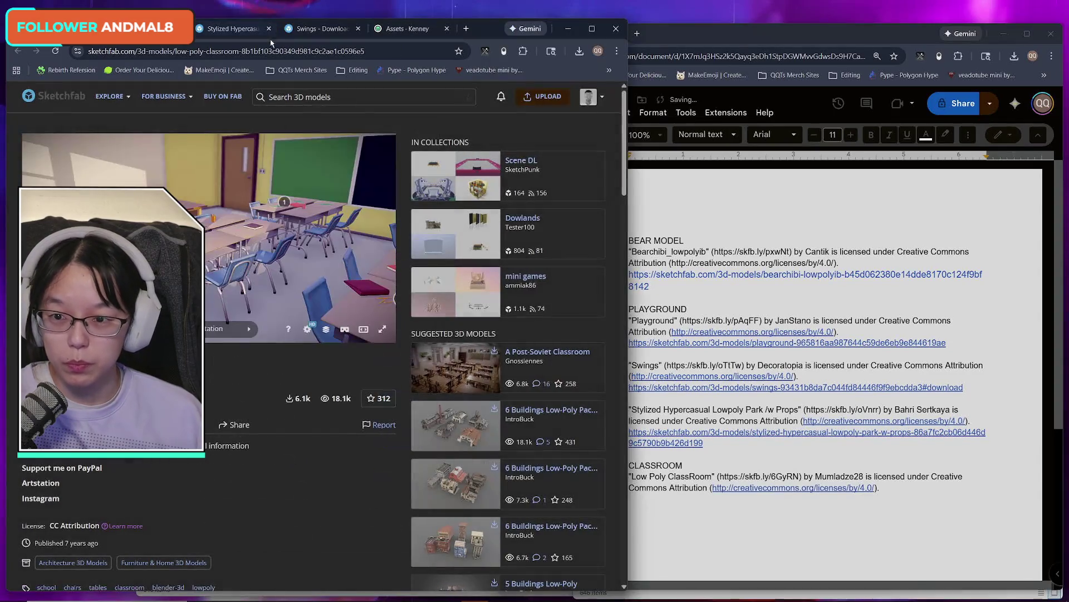
{"action": "left_click", "coordinate": [223, 51]}
{"action": "left_click", "coordinate": [669, 499]}
{"action": "key", "text": "ctrl+v"}
{"action": "key", "text": "Return"}
{"action": "key", "text": "Return"}
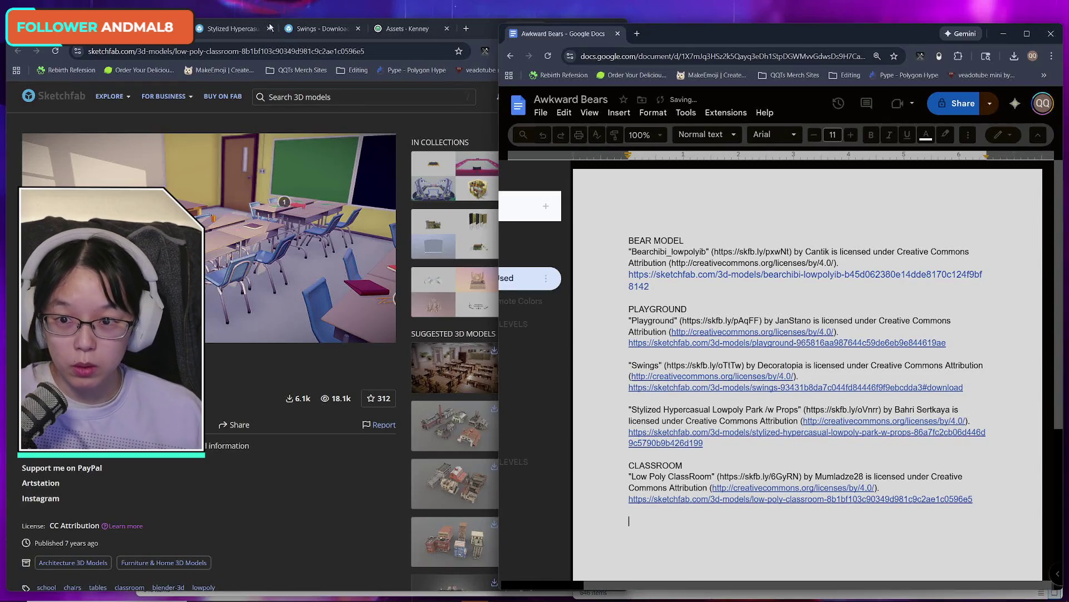
{"action": "key", "text": "alt+Tab"}
{"action": "key", "text": "ctrl+w"}
{"action": "key", "text": "ctrl+w"}
{"action": "key", "text": "ctrl+w"}
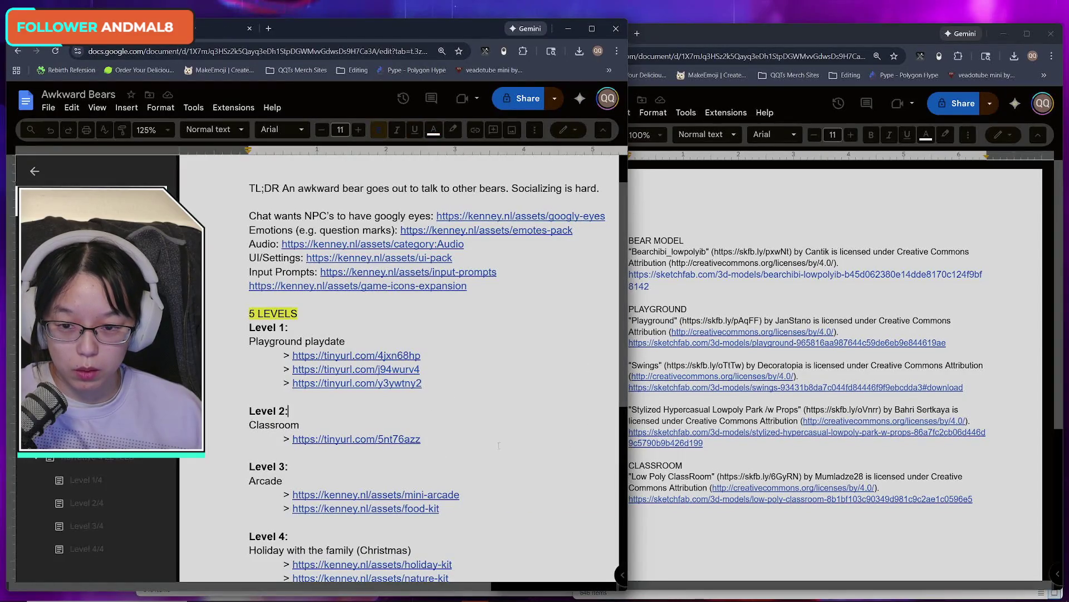
- Open the Mini Arcade asset page from the Level 5 list in the level plan
{"action": "scroll", "coordinate": [503, 464], "scroll_direction": "down", "scroll_amount": 5}
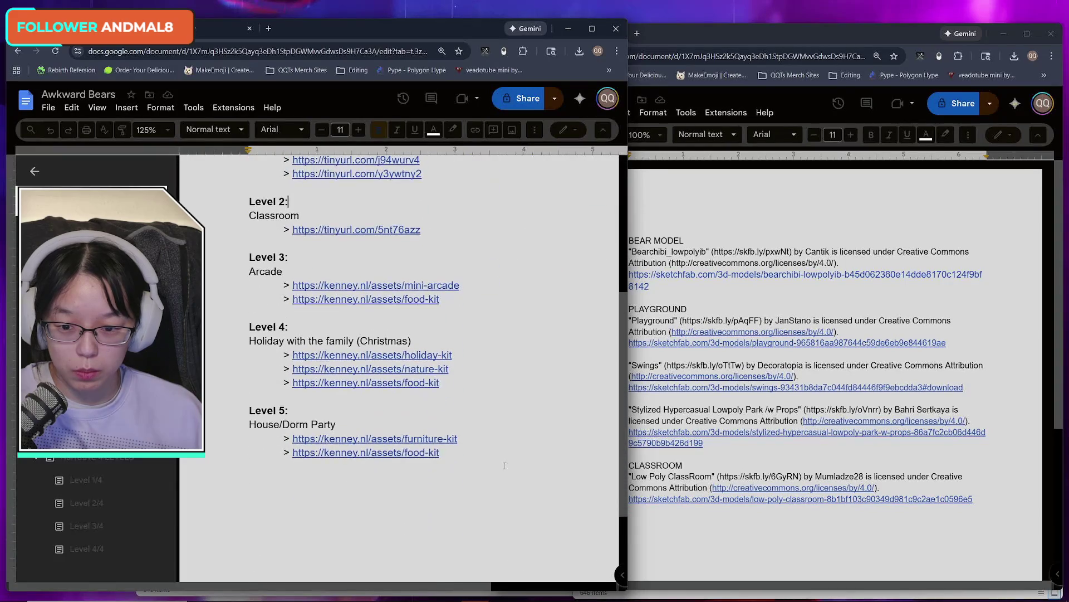
{"action": "scroll", "coordinate": [504, 465], "scroll_direction": "up", "scroll_amount": 1}
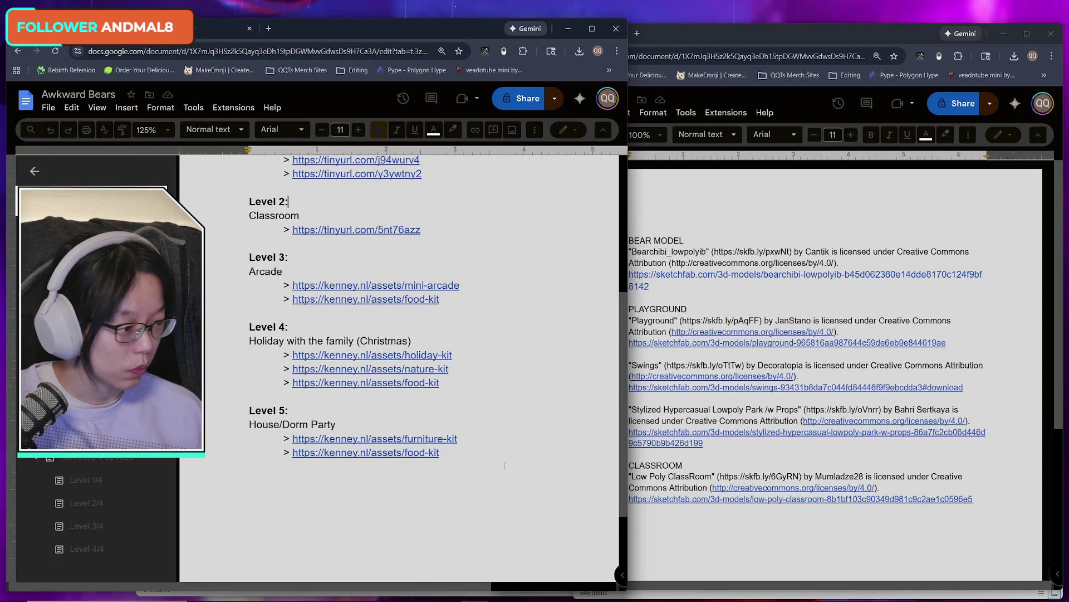
{"action": "left_click", "coordinate": [475, 455]}
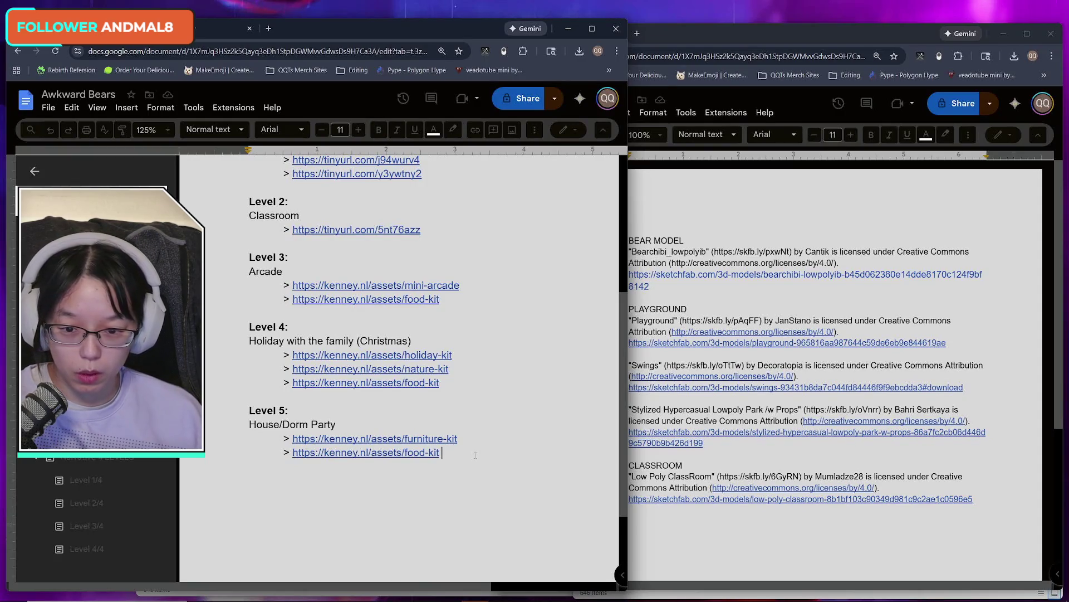
{"action": "scroll", "coordinate": [475, 456], "scroll_direction": "up", "scroll_amount": 1}
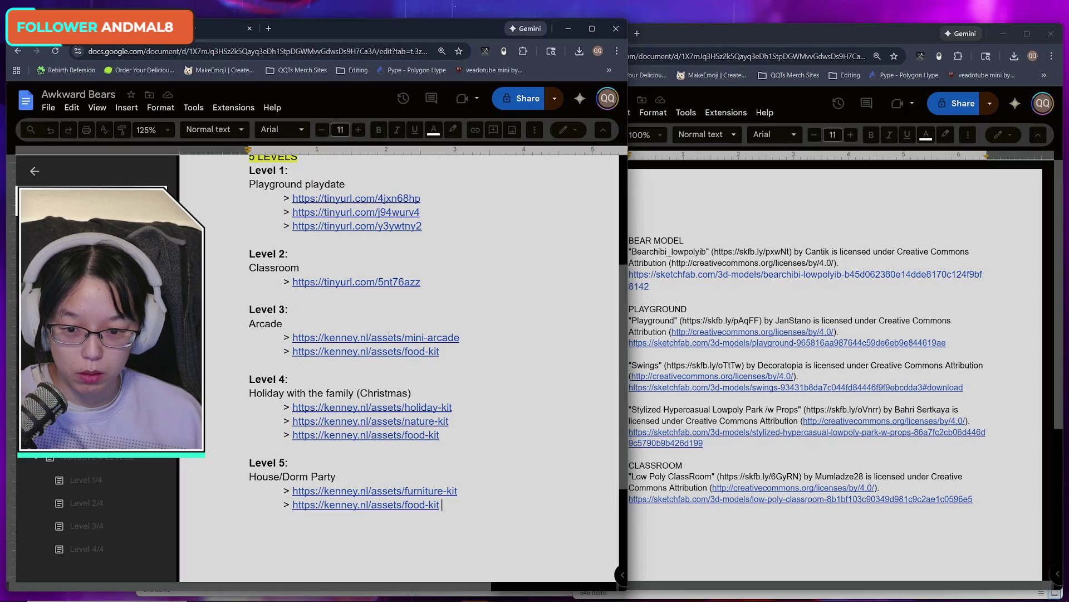
{"action": "left_click", "coordinate": [389, 333]}
{"action": "left_click", "coordinate": [389, 363]}
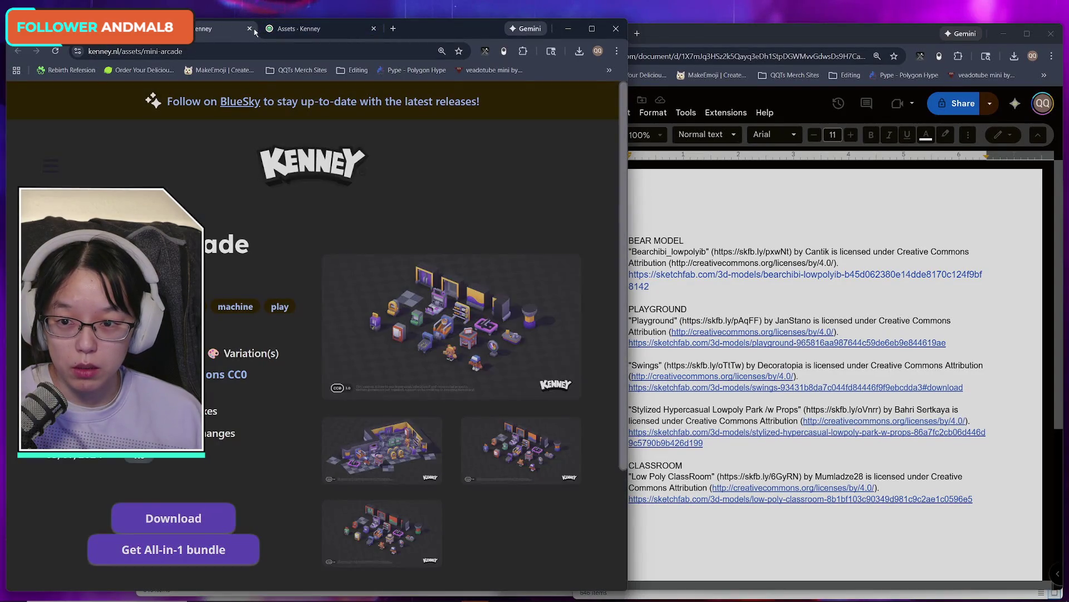
- Browse the Kenney asset list and Mini Arcade page, then bring the credits doc forward
{"action": "left_click", "coordinate": [312, 32]}
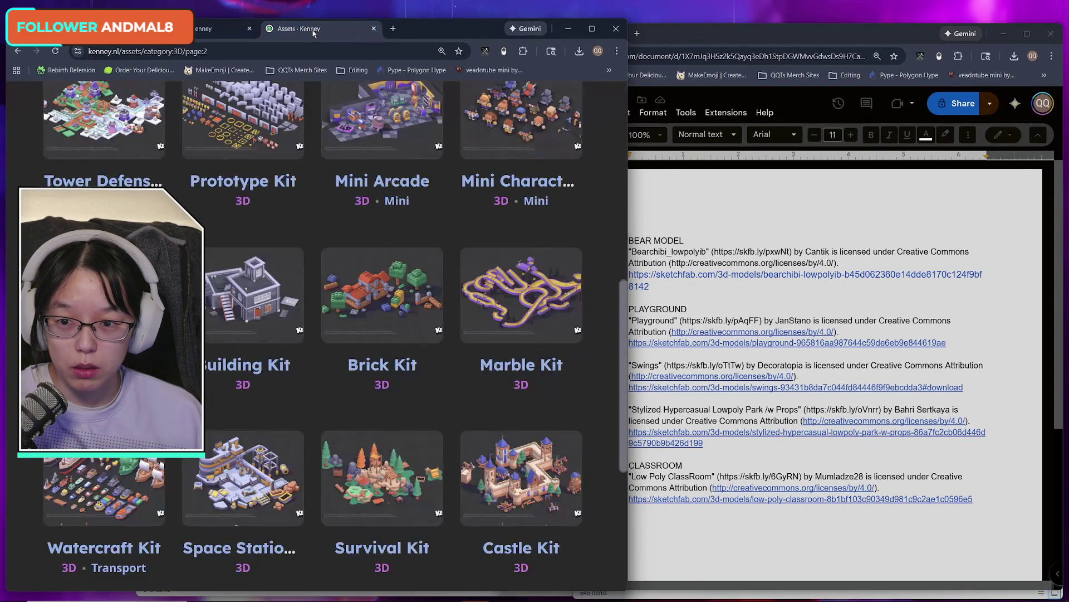
{"action": "scroll", "coordinate": [340, 386], "scroll_direction": "up", "scroll_amount": 9}
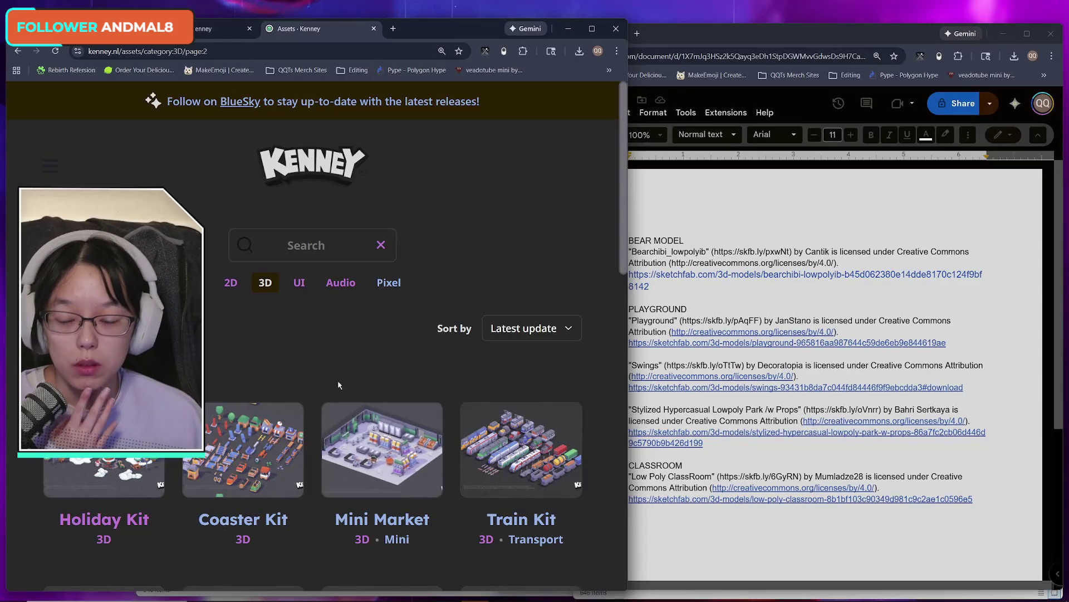
{"action": "key", "text": "ctrl+shift+Tab"}
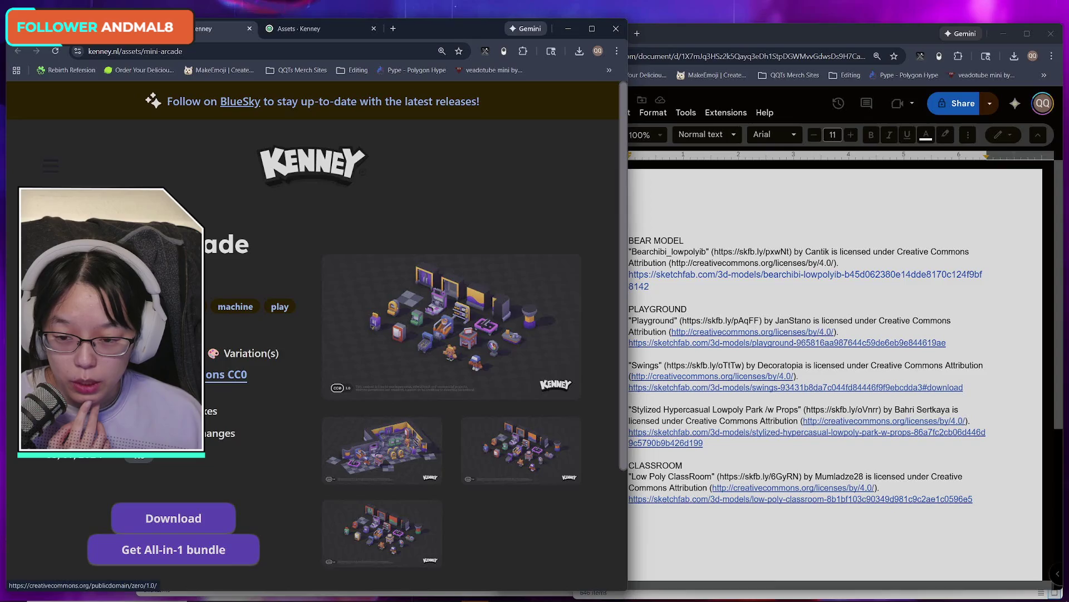
{"action": "scroll", "coordinate": [295, 462], "scroll_direction": "down", "scroll_amount": 3}
{"action": "scroll", "coordinate": [306, 461], "scroll_direction": "up", "scroll_amount": 3}
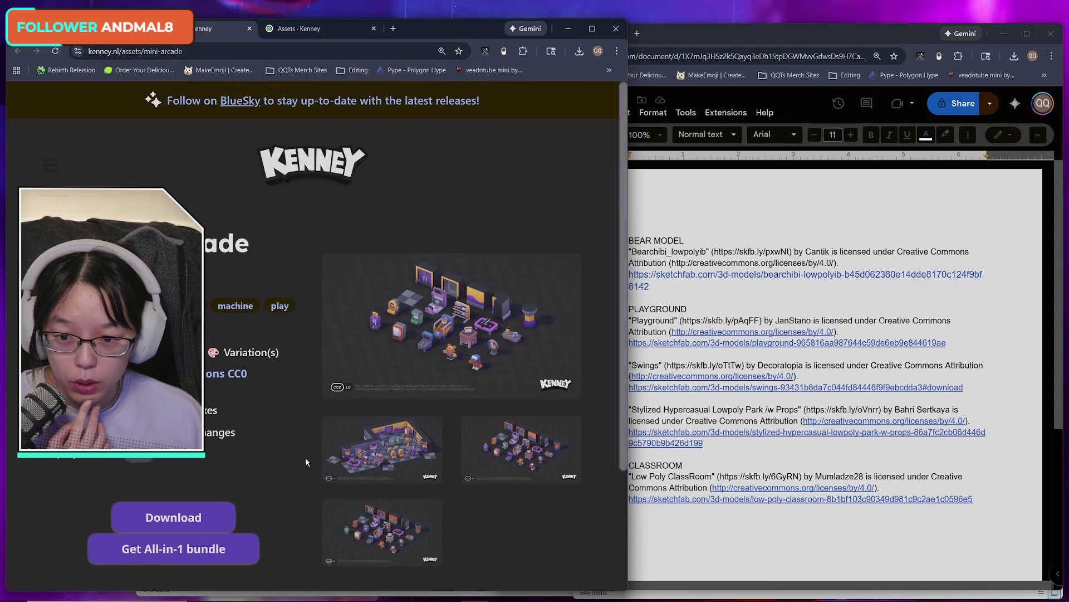
{"action": "scroll", "coordinate": [305, 461], "scroll_direction": "down", "scroll_amount": 3}
{"action": "scroll", "coordinate": [307, 462], "scroll_direction": "up", "scroll_amount": 2}
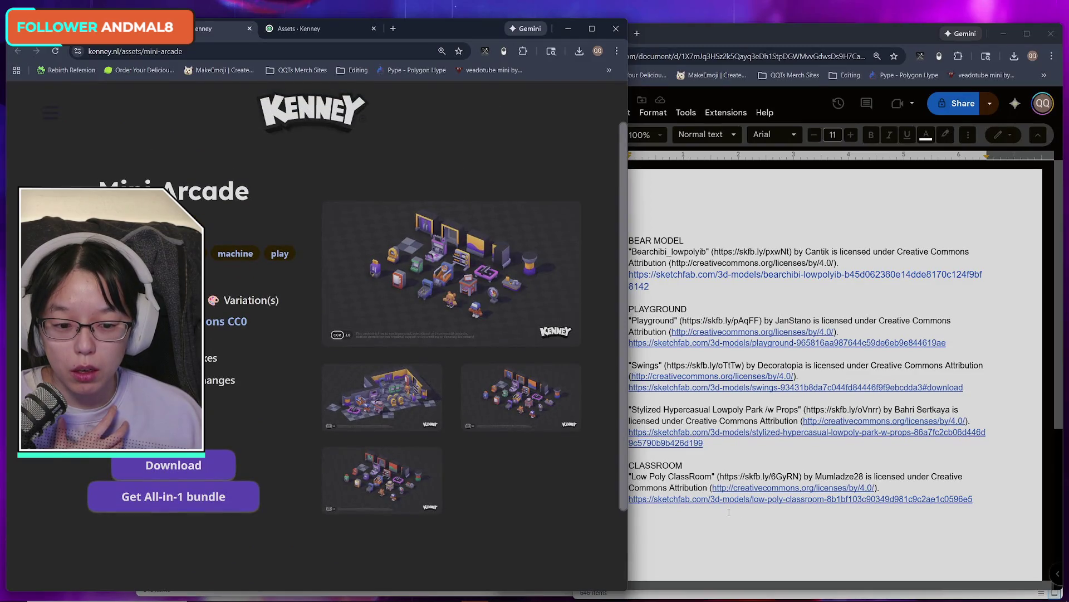
{"action": "left_click", "coordinate": [671, 520]}
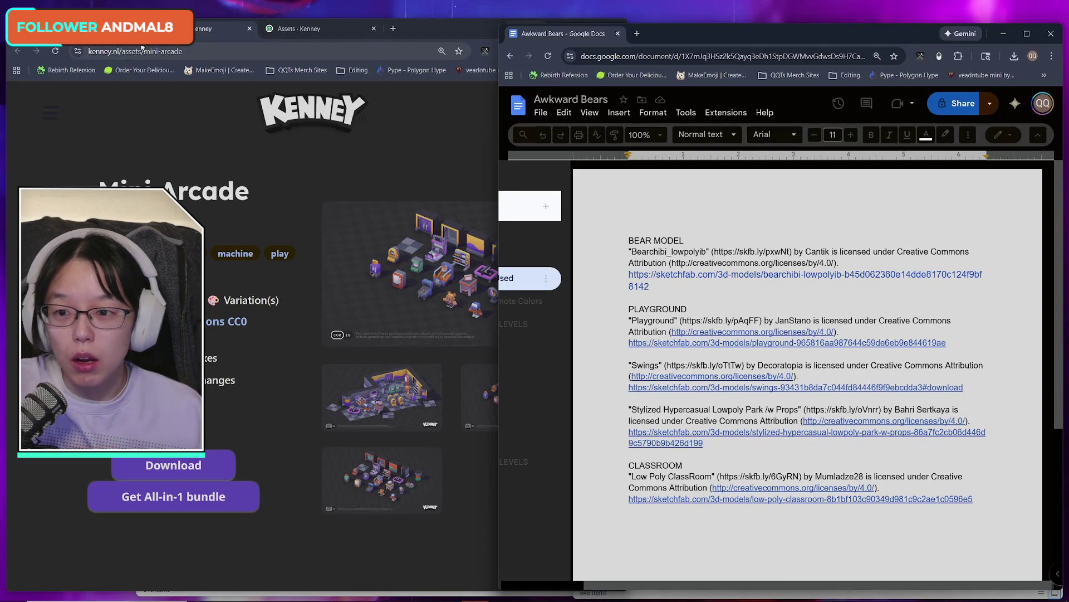
- Go from the Kenney 3D assets listing to the kenney.nl home page and scroll through it
{"action": "left_click", "coordinate": [301, 29]}
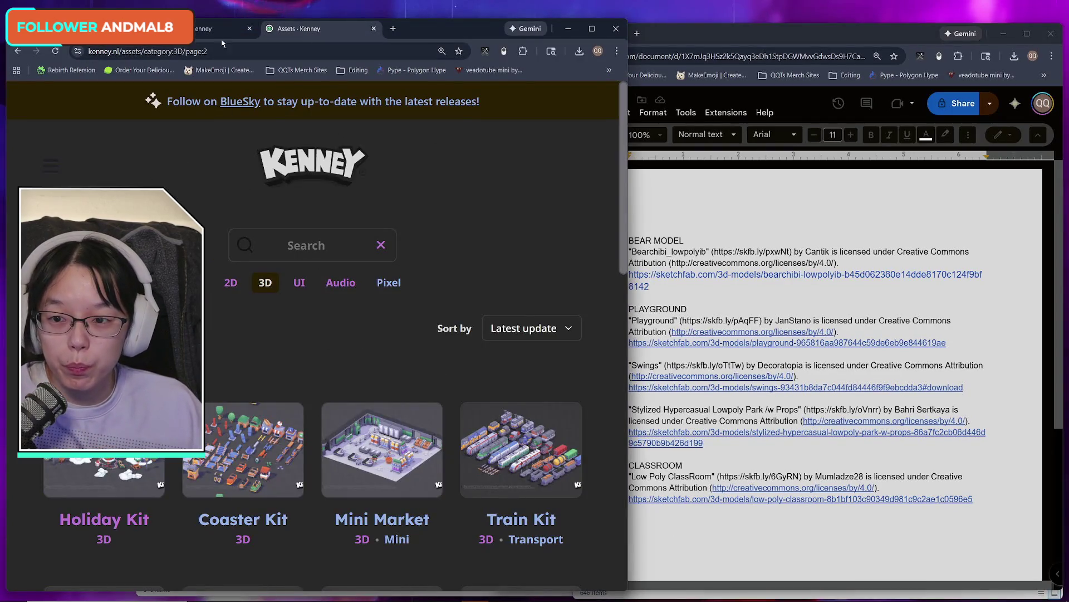
{"action": "left_click", "coordinate": [304, 166]}
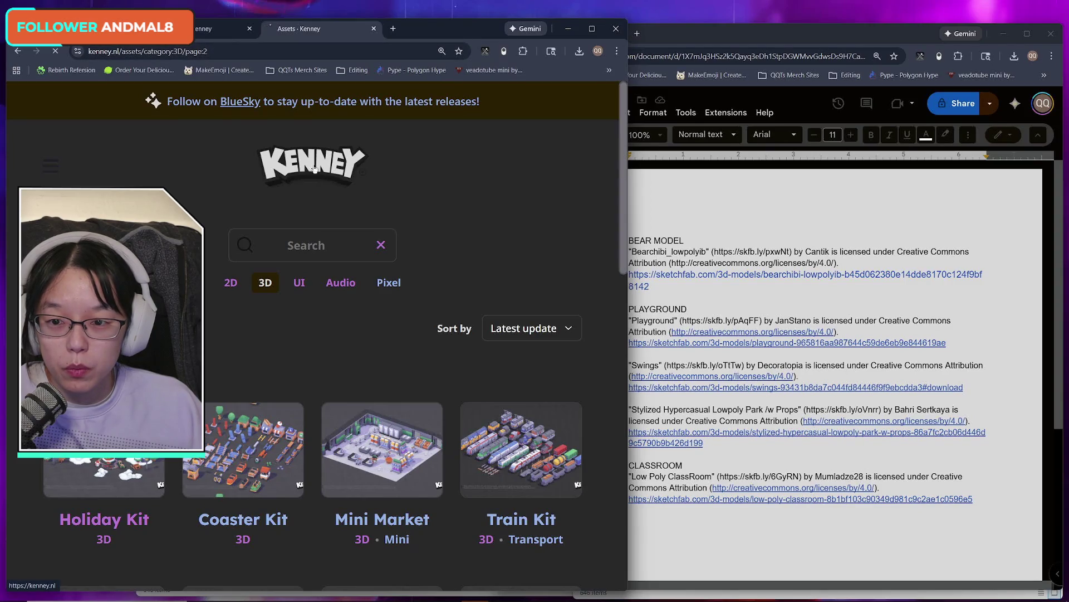
{"action": "scroll", "coordinate": [531, 416], "scroll_direction": "down", "scroll_amount": 5}
{"action": "scroll", "coordinate": [530, 416], "scroll_direction": "down", "scroll_amount": 10}
{"action": "scroll", "coordinate": [531, 415], "scroll_direction": "up", "scroll_amount": 3}
{"action": "scroll", "coordinate": [531, 415], "scroll_direction": "down", "scroll_amount": 13}
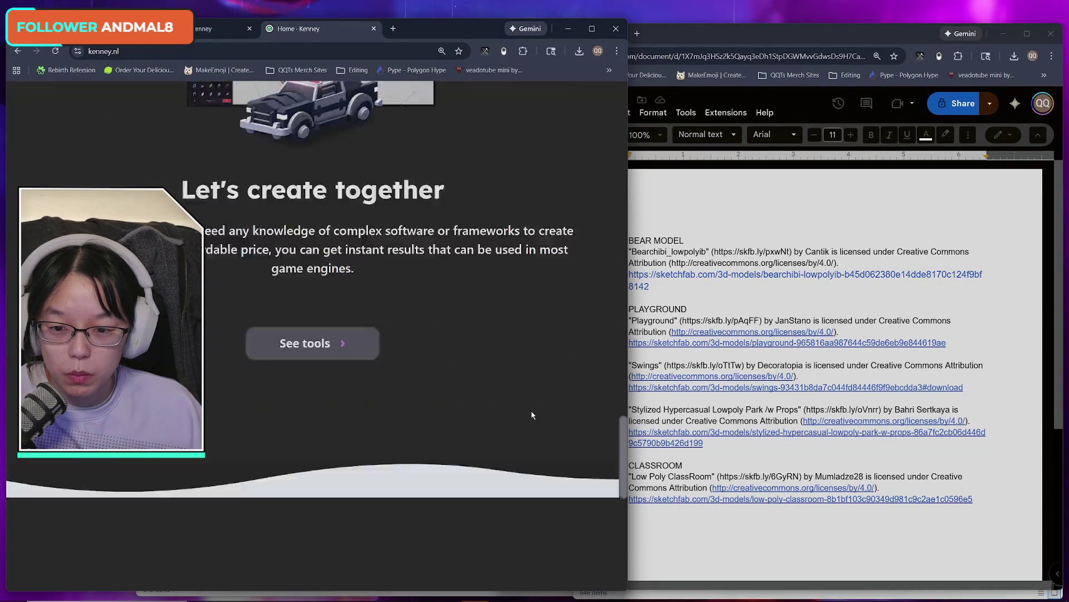
{"action": "scroll", "coordinate": [532, 415], "scroll_direction": "down", "scroll_amount": 3}
{"action": "scroll", "coordinate": [532, 415], "scroll_direction": "up", "scroll_amount": 3}
{"action": "scroll", "coordinate": [535, 416], "scroll_direction": "down", "scroll_amount": 5}
{"action": "scroll", "coordinate": [536, 416], "scroll_direction": "down", "scroll_amount": 5}
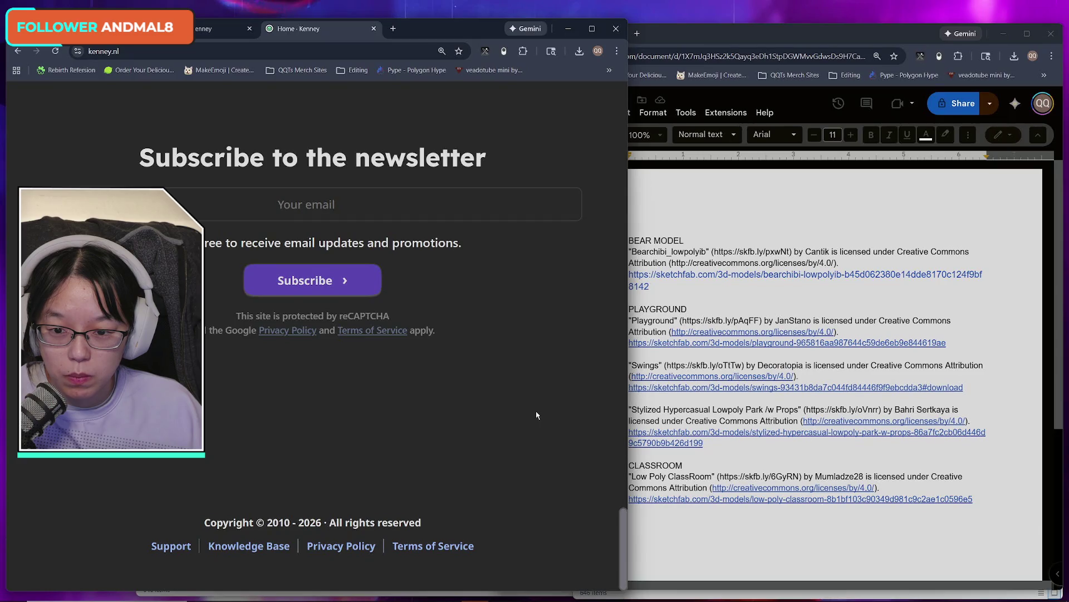
{"action": "scroll", "coordinate": [535, 415], "scroll_direction": "up", "scroll_amount": 5}
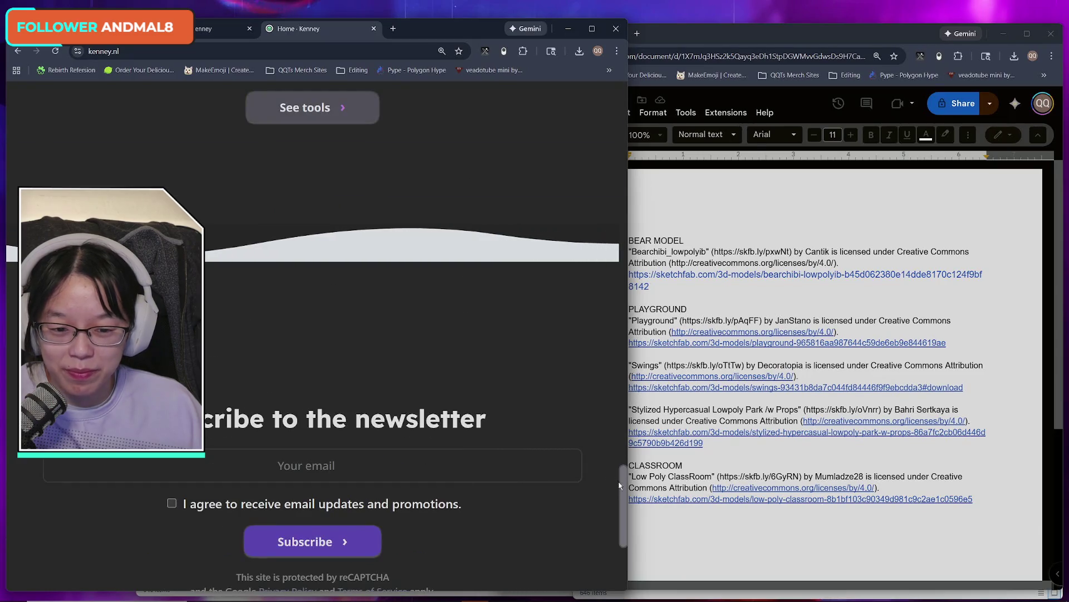
{"action": "scroll", "coordinate": [617, 268], "scroll_direction": "up", "scroll_amount": 5}
{"action": "scroll", "coordinate": [617, 268], "scroll_direction": "up", "scroll_amount": 10}
{"action": "key", "text": "ctrl+l"}
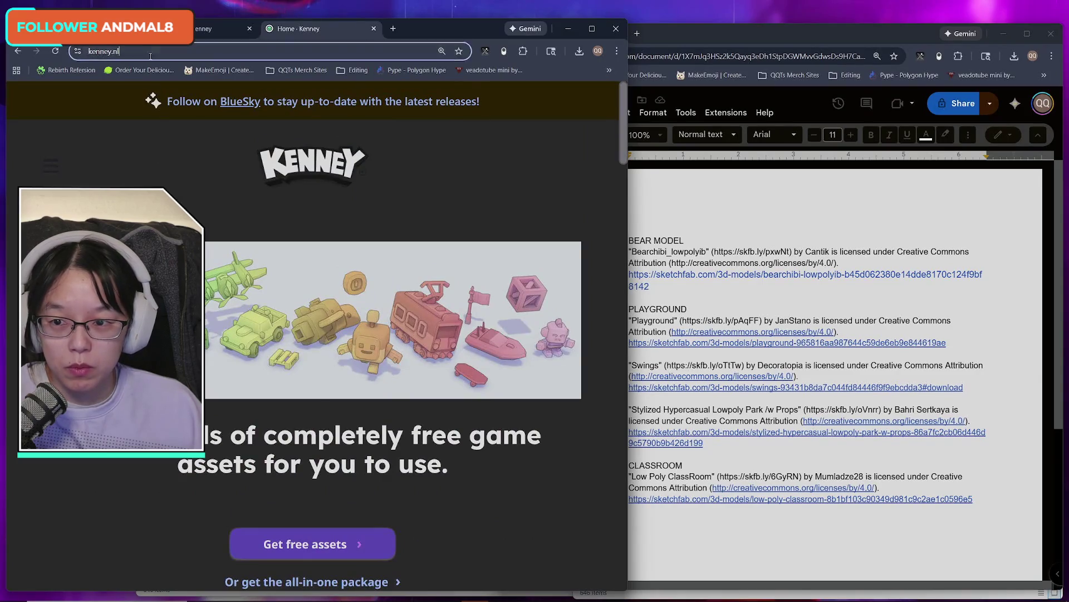
{"action": "left_click", "coordinate": [694, 549]}
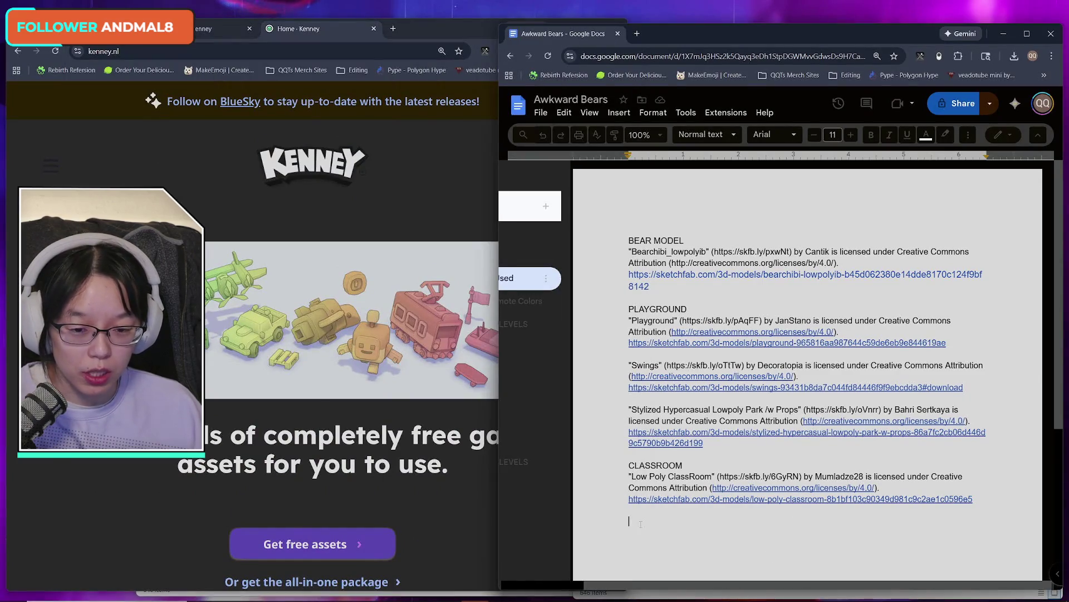
- Type the "Kenney's Assets Used" heading, close the Kenney home page, and return to the level plan
{"action": "type", "text": "K"}
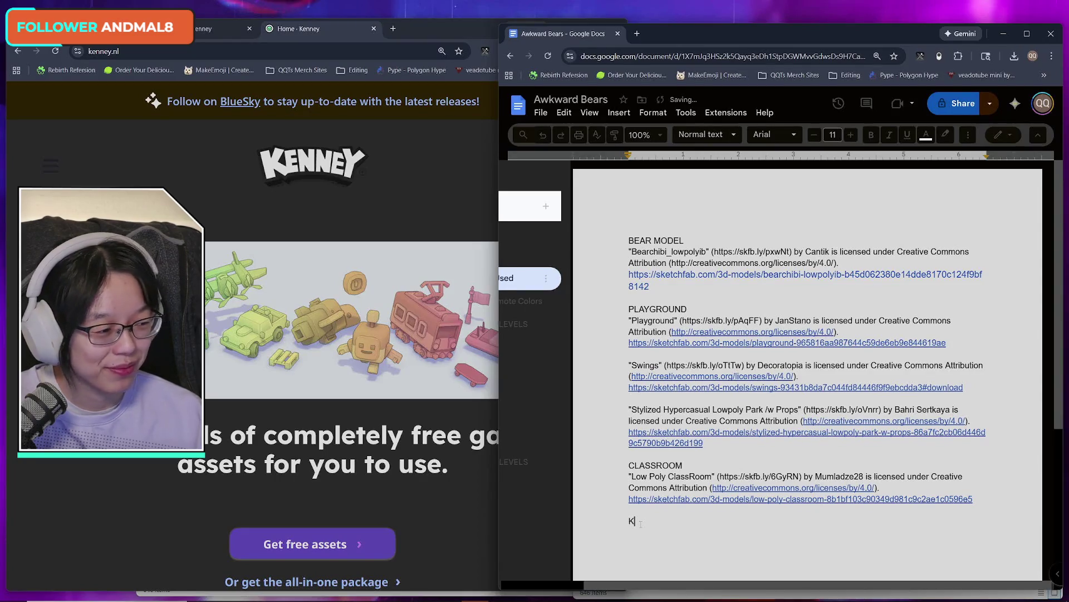
{"action": "type", "text": "nenney"}
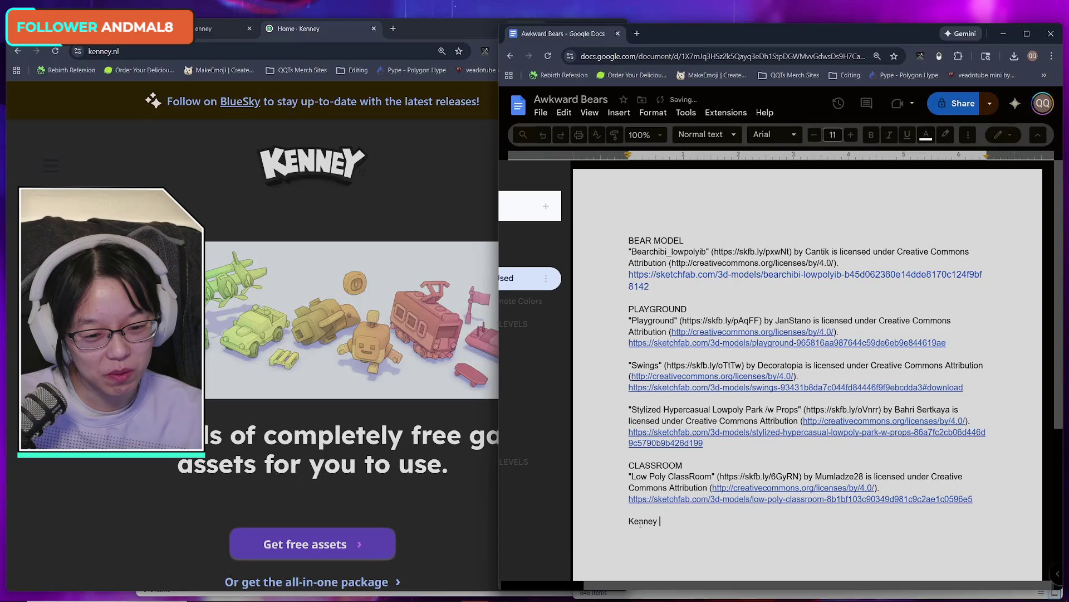
{"action": "type", "text": "Assets "}
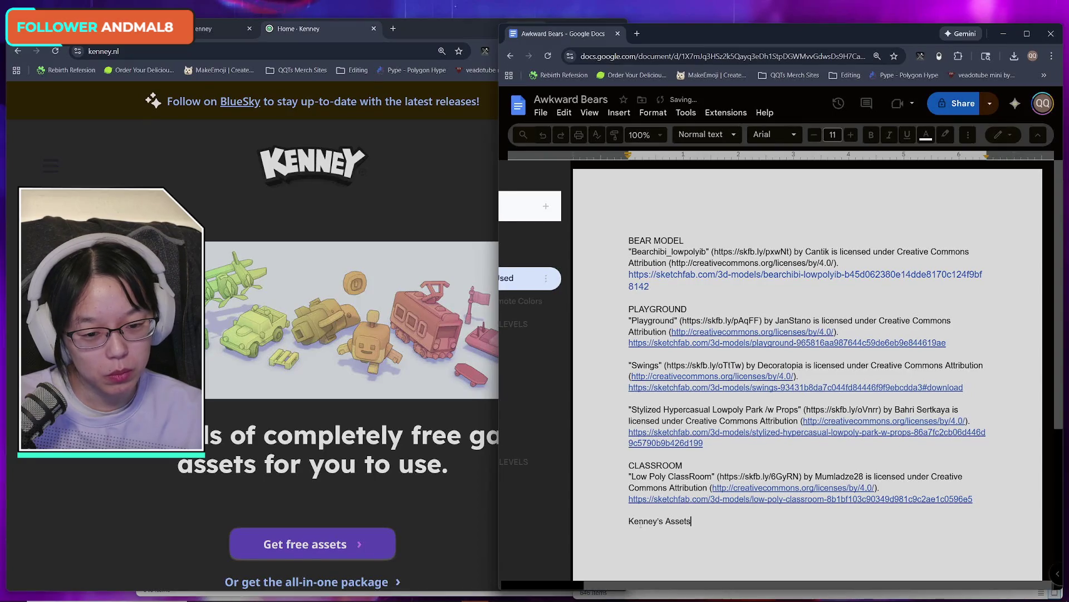
{"action": "type", "text": "Used"}
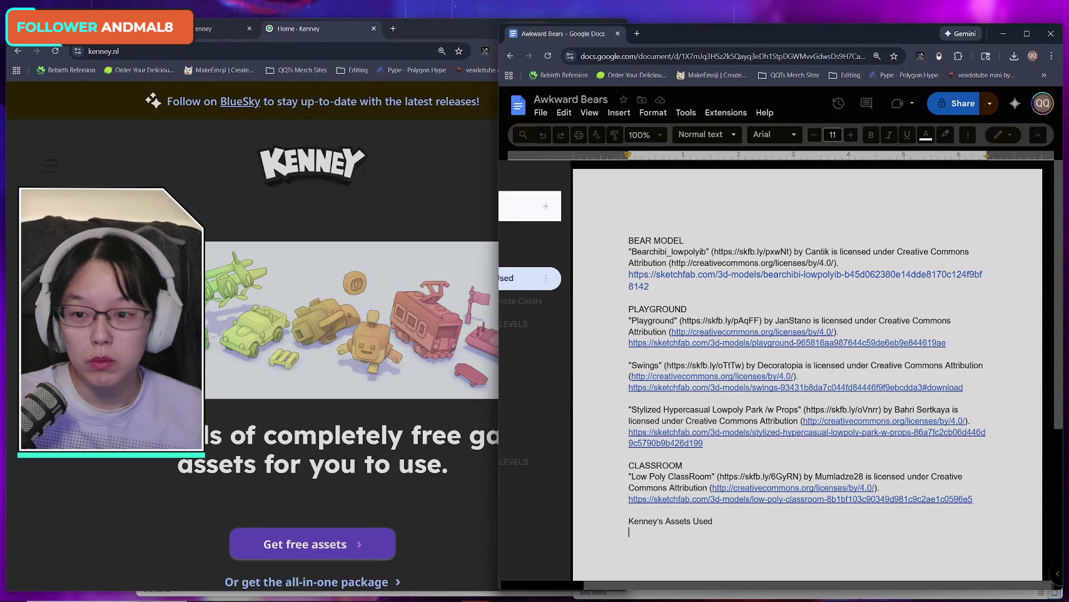
{"action": "left_click", "coordinate": [225, 29]}
{"action": "left_click", "coordinate": [327, 33]}
{"action": "left_click", "coordinate": [222, 29]}
{"action": "left_click", "coordinate": [317, 31]}
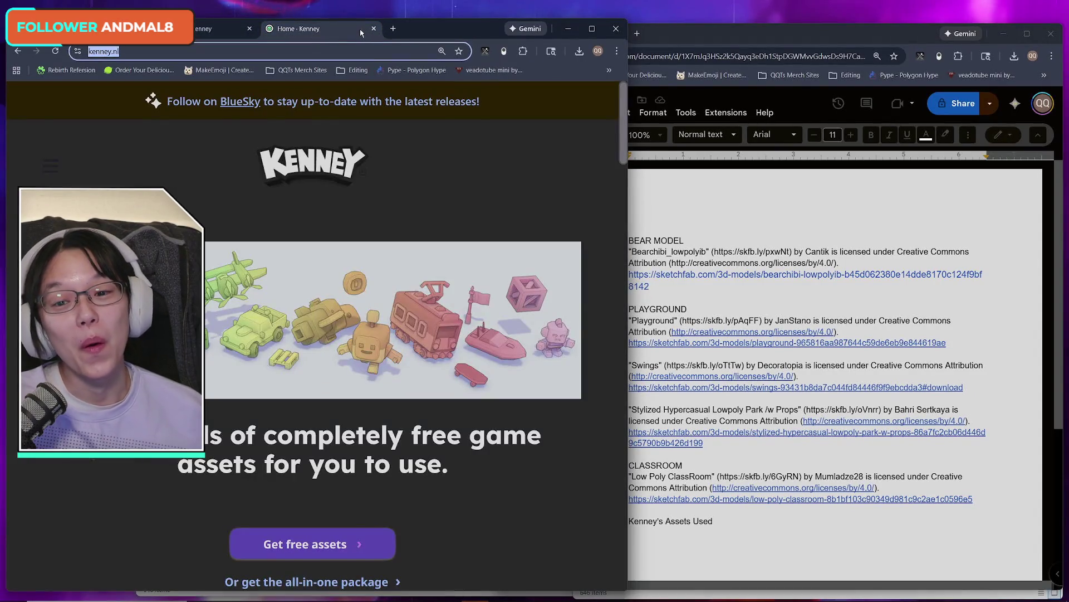
{"action": "left_click", "coordinate": [373, 29]}
{"action": "left_click", "coordinate": [111, 29]}
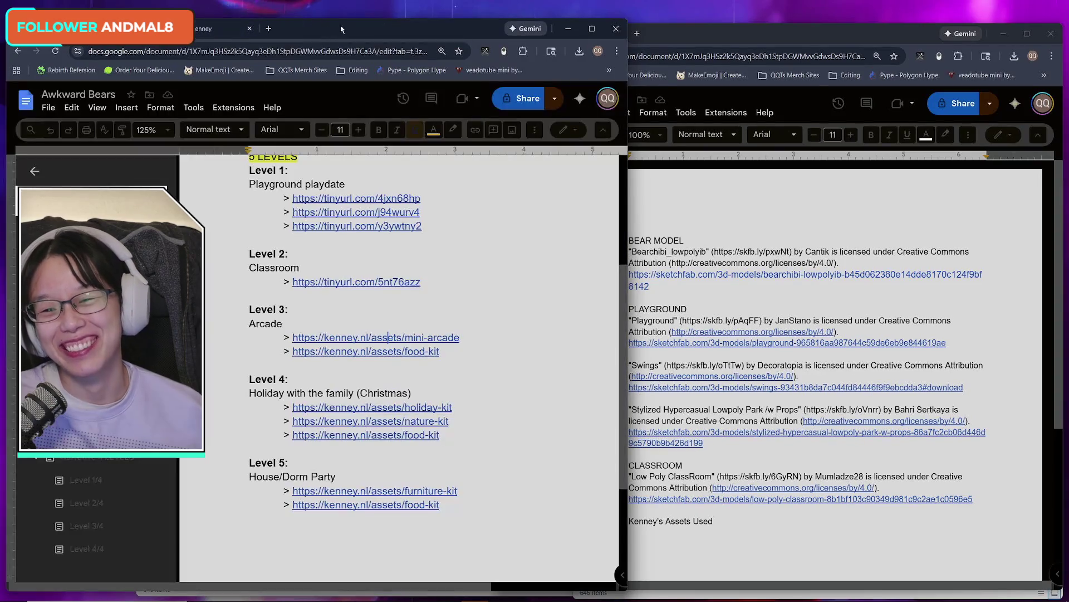
- Append ' for Levels' to the Kenney's Assets Used heading and start a line below
{"action": "scroll", "coordinate": [484, 381], "scroll_direction": "up", "scroll_amount": 4}
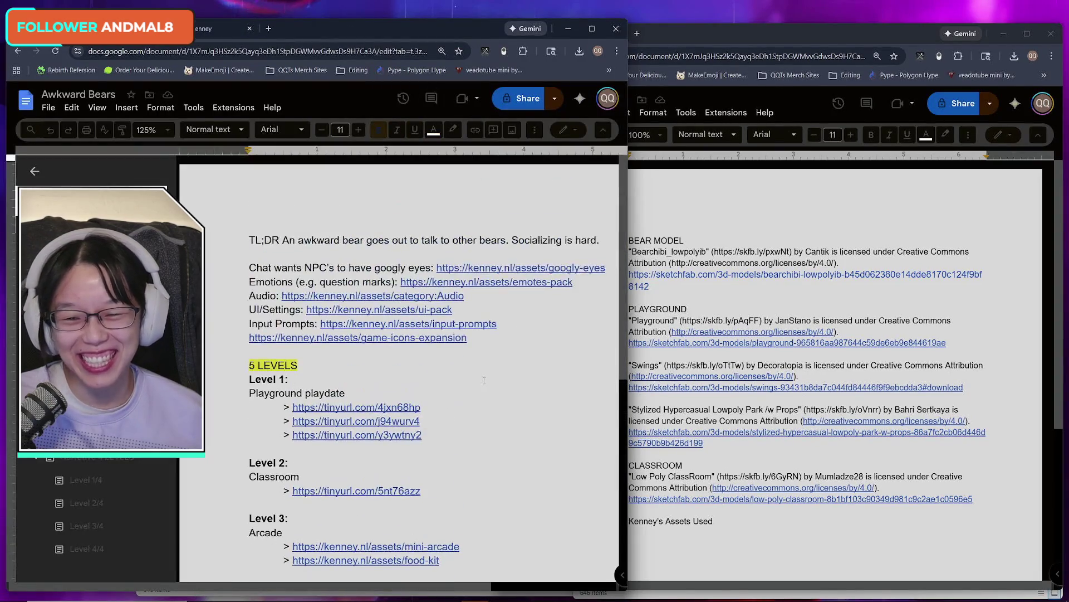
{"action": "scroll", "coordinate": [484, 380], "scroll_direction": "down", "scroll_amount": 4}
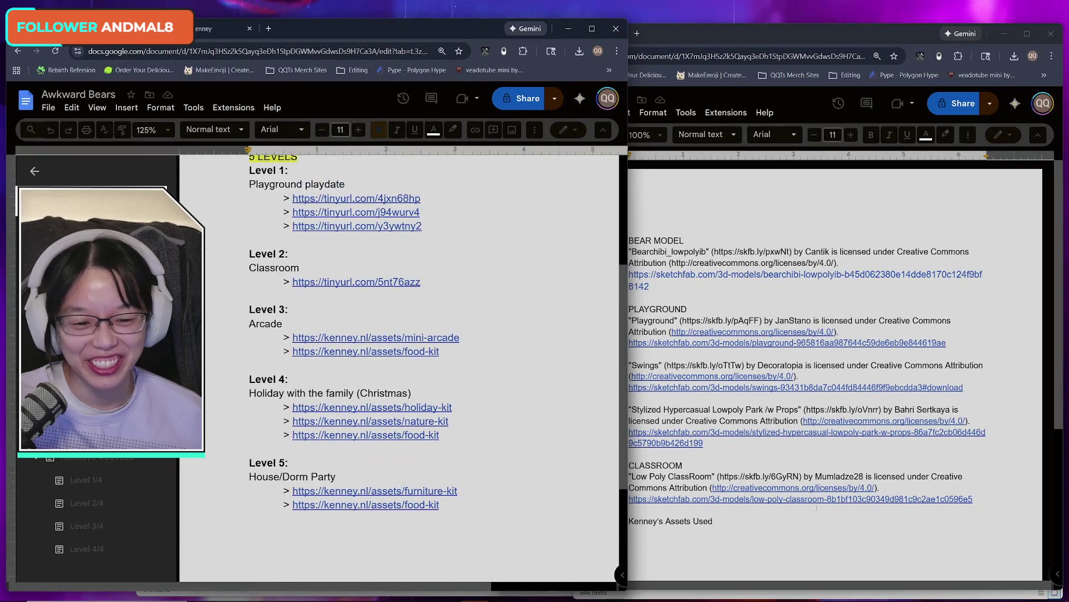
{"action": "left_click", "coordinate": [748, 527]}
{"action": "key", "text": "ctrl+Left"}
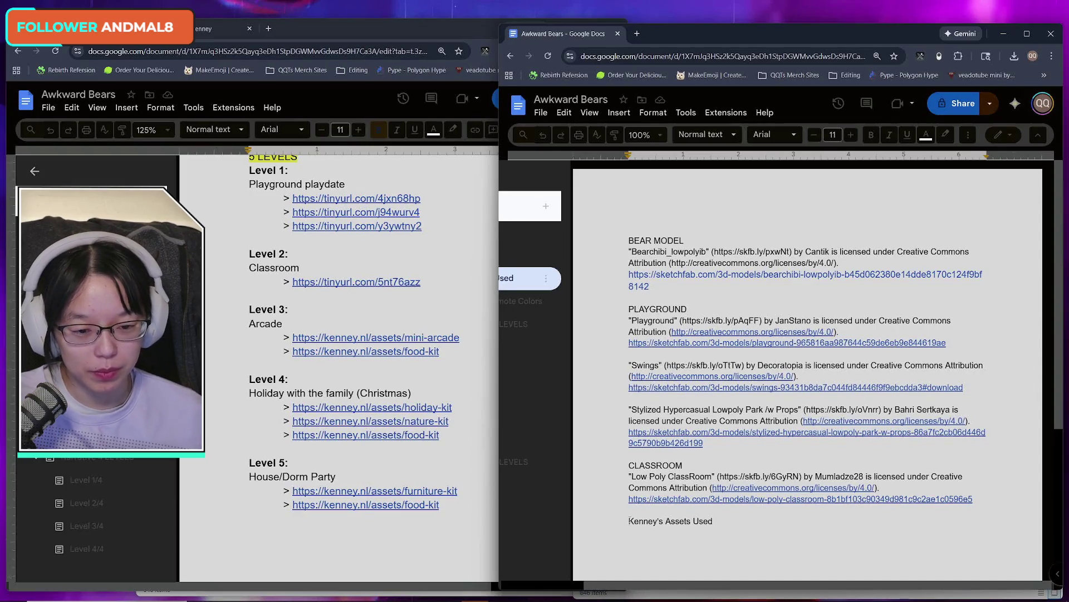
{"action": "type", "text": " for "}
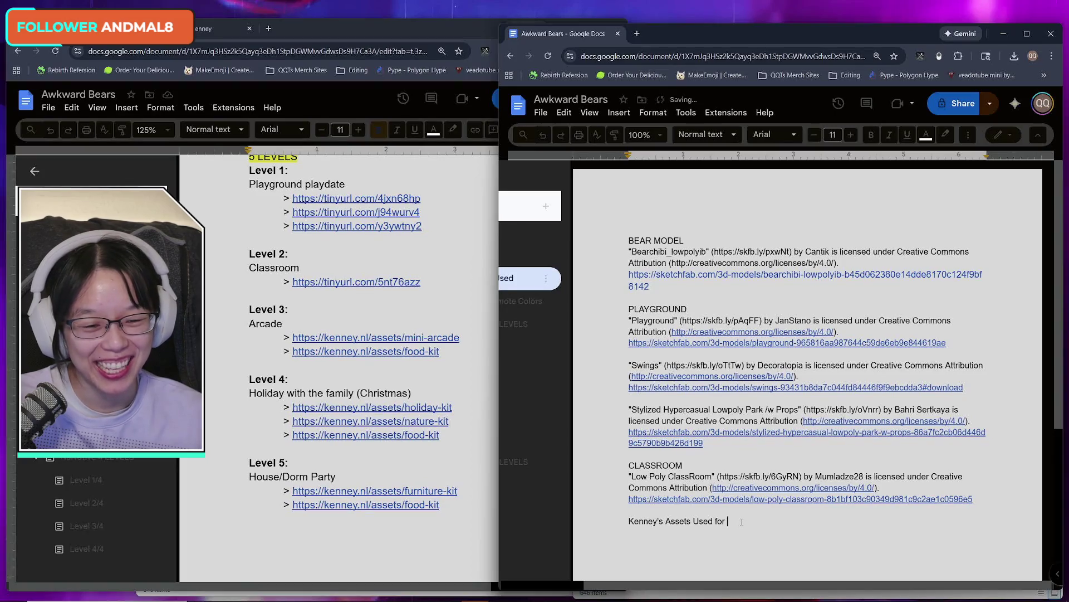
{"action": "type", "text": "Levels"}
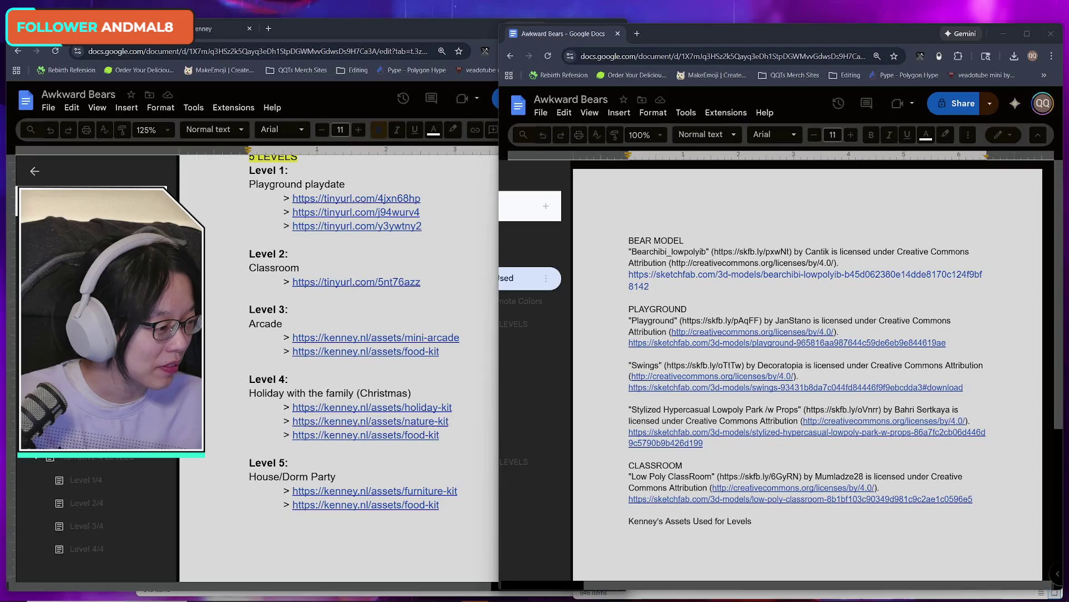
{"action": "left_click", "coordinate": [666, 533]}
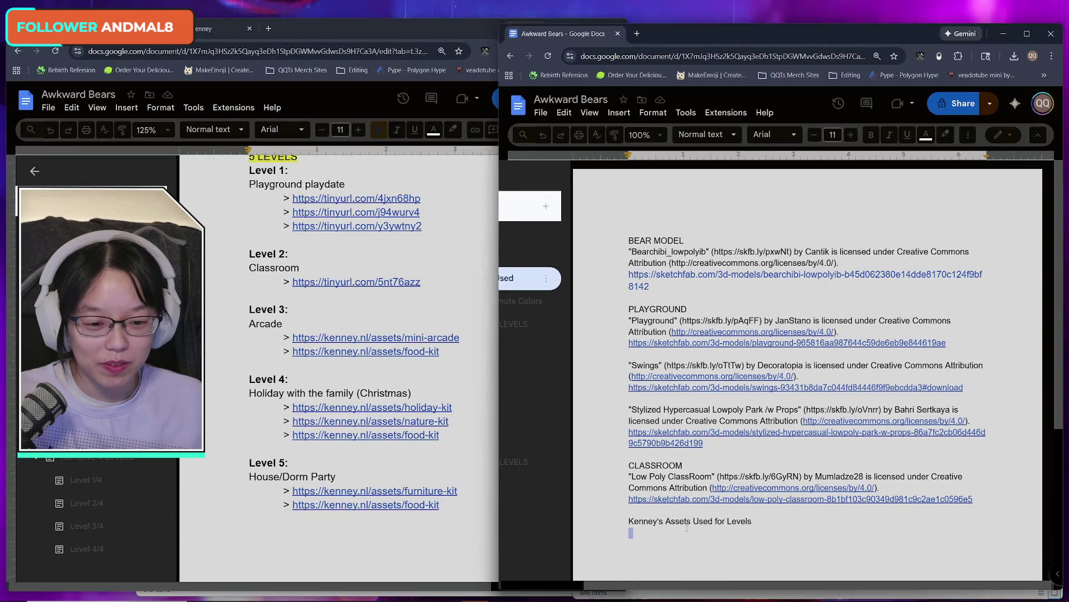
- Scroll the 5 LEVELS plan to review the Kenney links listed under each level
{"action": "left_click", "coordinate": [445, 100]}
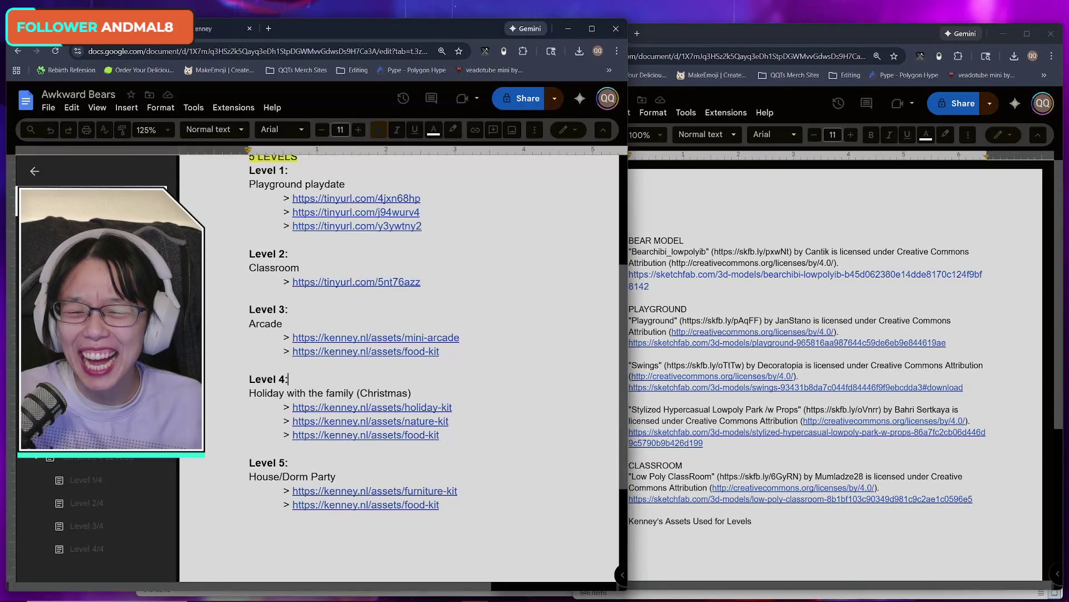
{"action": "scroll", "coordinate": [466, 437], "scroll_direction": "down", "scroll_amount": 3}
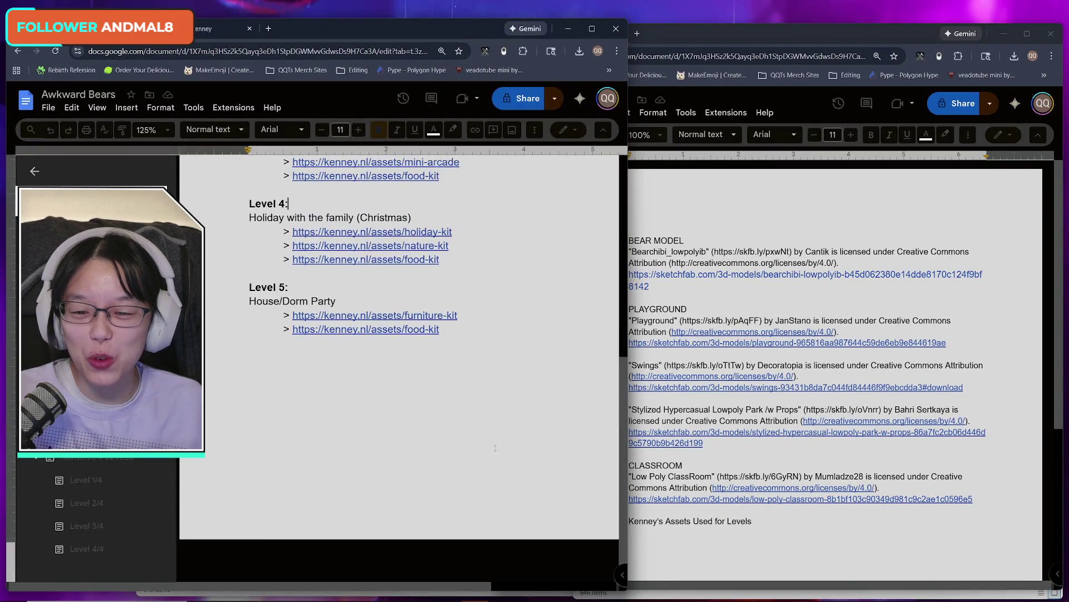
{"action": "scroll", "coordinate": [491, 443], "scroll_direction": "up", "scroll_amount": 5}
{"action": "scroll", "coordinate": [507, 448], "scroll_direction": "up", "scroll_amount": 3}
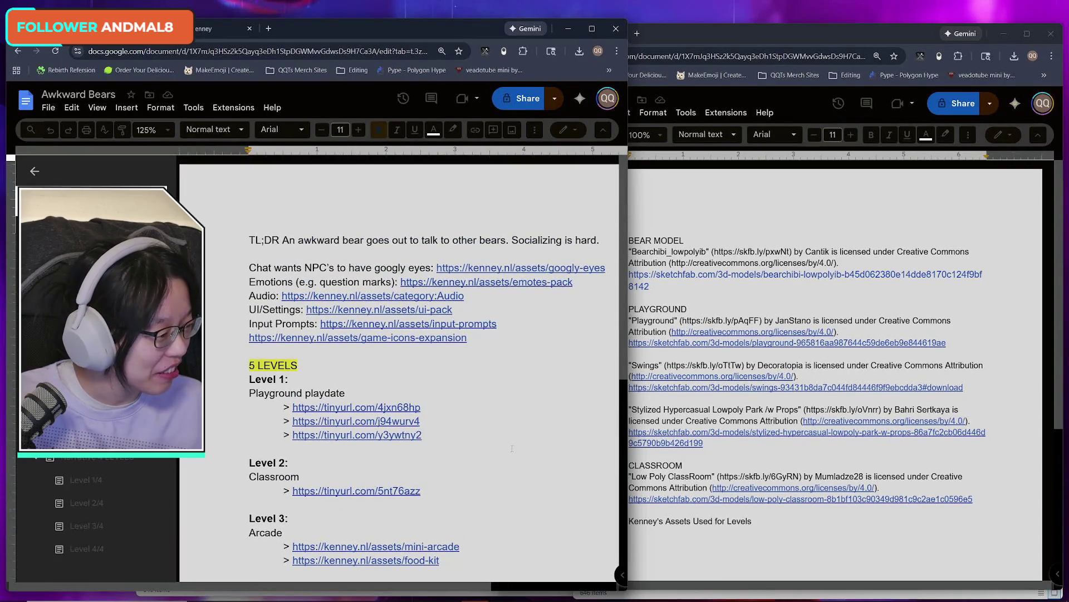
{"action": "scroll", "coordinate": [512, 448], "scroll_direction": "down", "scroll_amount": 5}
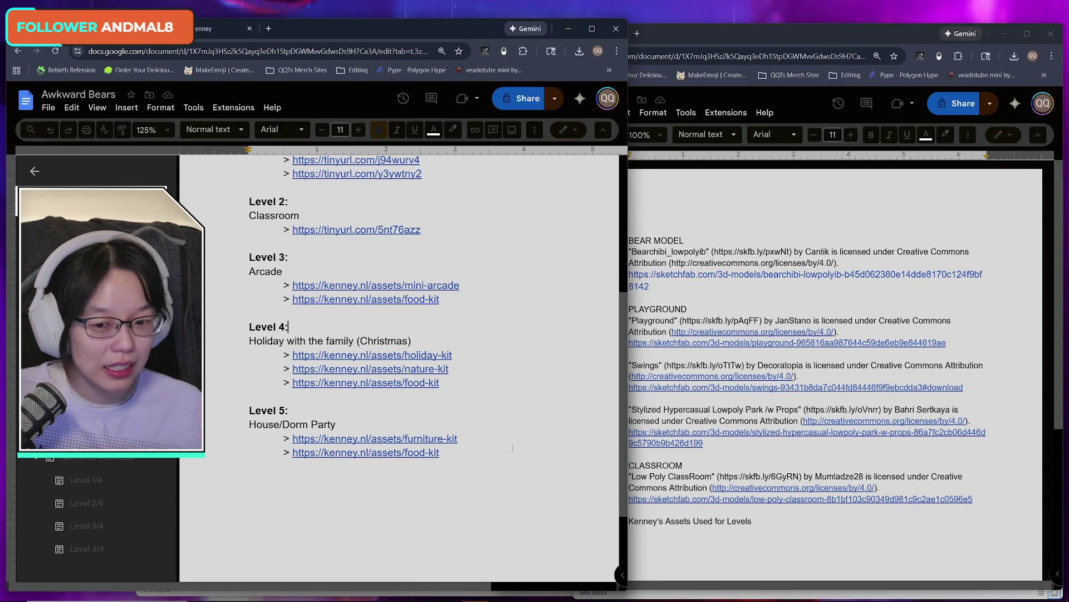
- Open the Food, Holiday, Nature and Furniture Kit pages from the level plan's links
{"action": "left_click", "coordinate": [222, 28]}
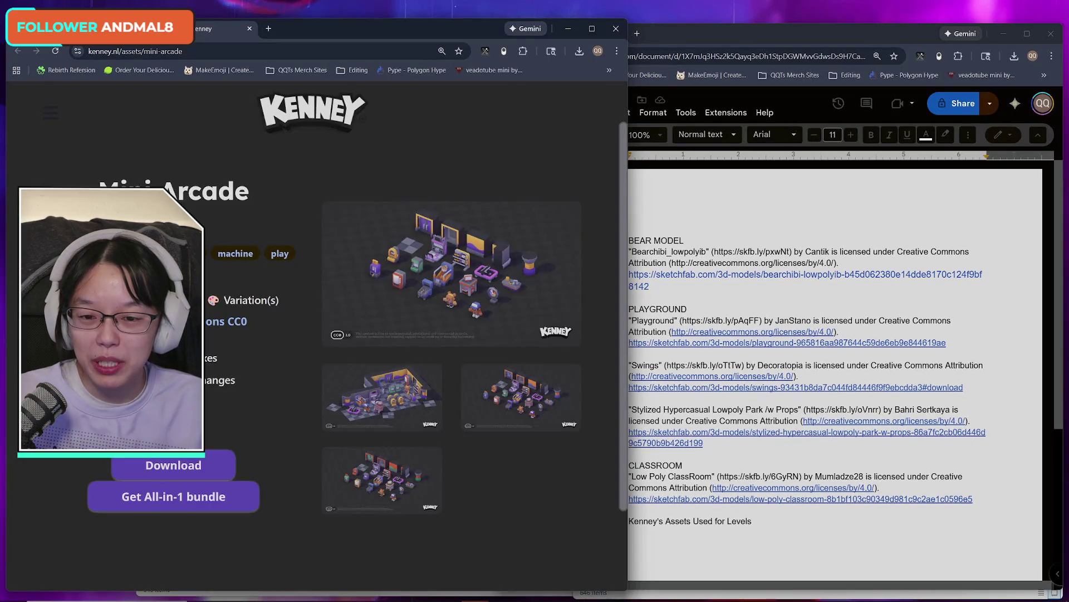
{"action": "left_click", "coordinate": [139, 28]}
{"action": "left_click", "coordinate": [402, 299]}
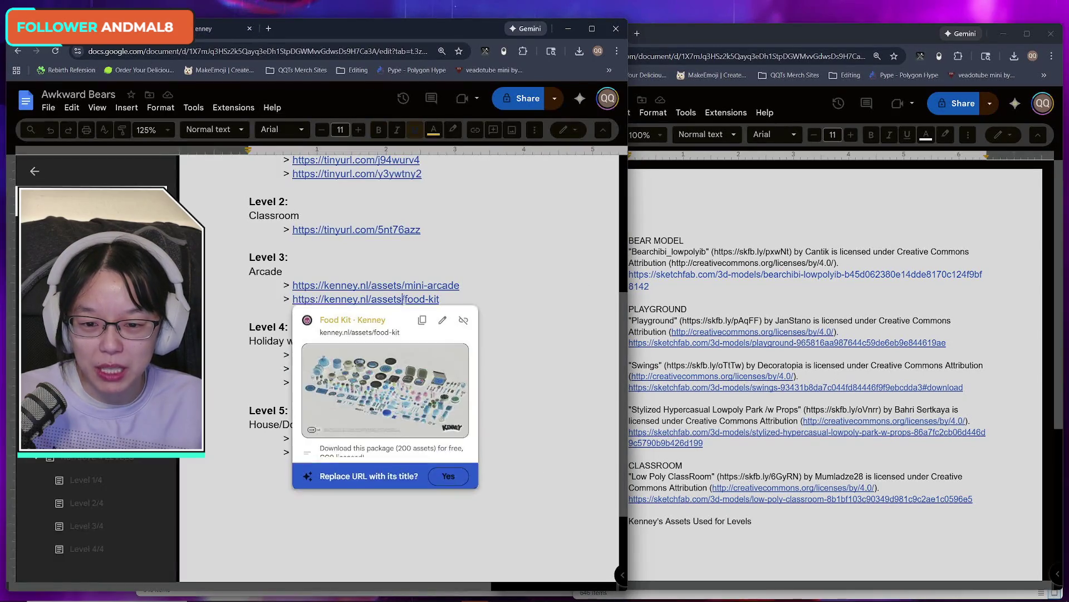
{"action": "left_click", "coordinate": [362, 324]}
{"action": "left_click", "coordinate": [140, 28]}
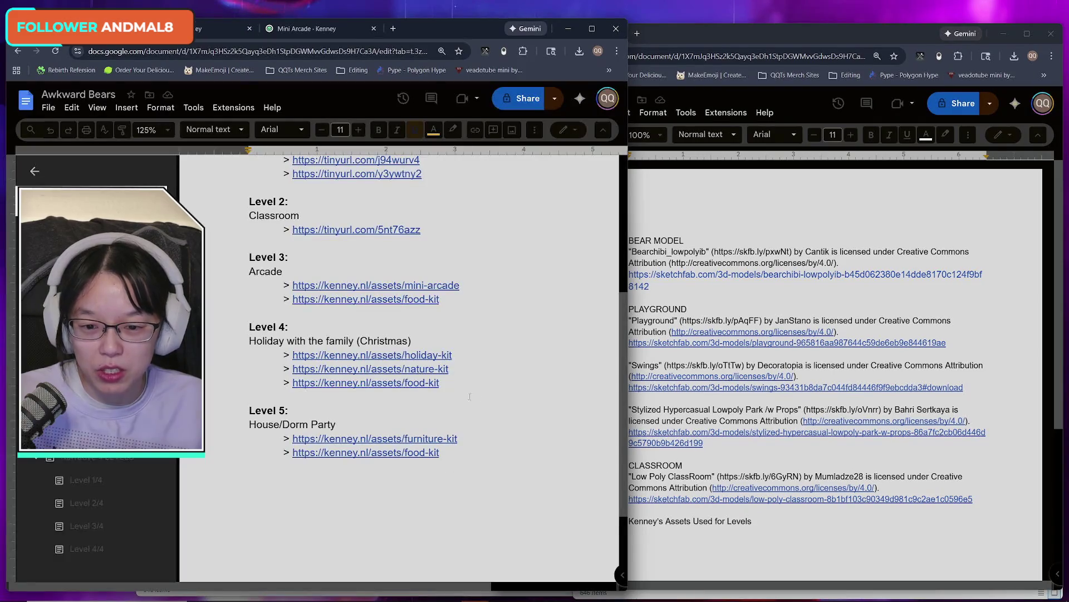
{"action": "left_click", "coordinate": [426, 354]}
{"action": "left_click", "coordinate": [387, 373]}
{"action": "key", "text": "ctrl+shift+Tab"}
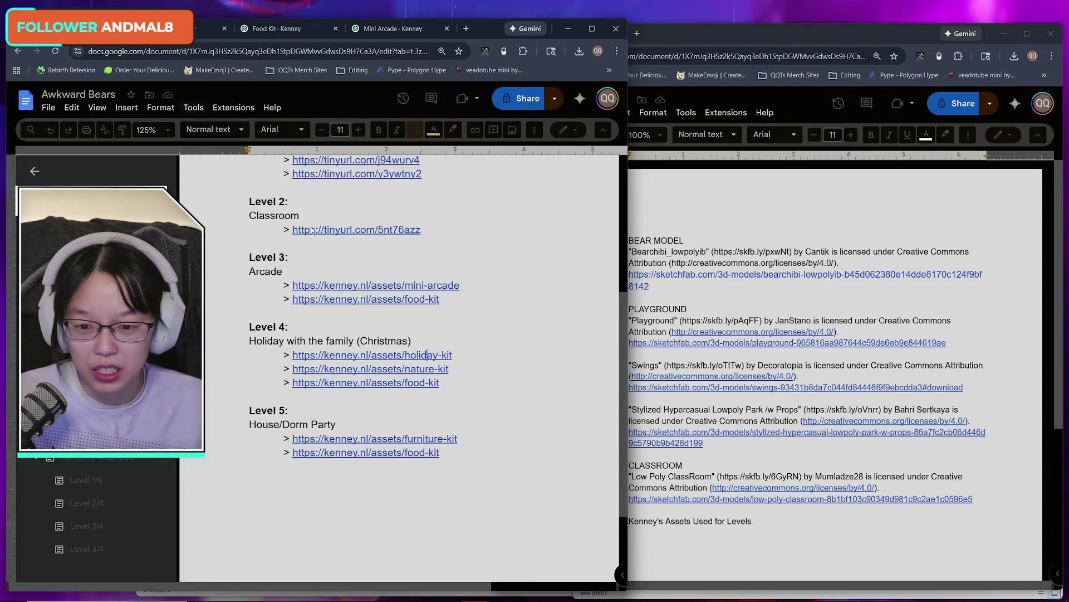
{"action": "left_click", "coordinate": [415, 369]}
{"action": "left_click", "coordinate": [368, 395]}
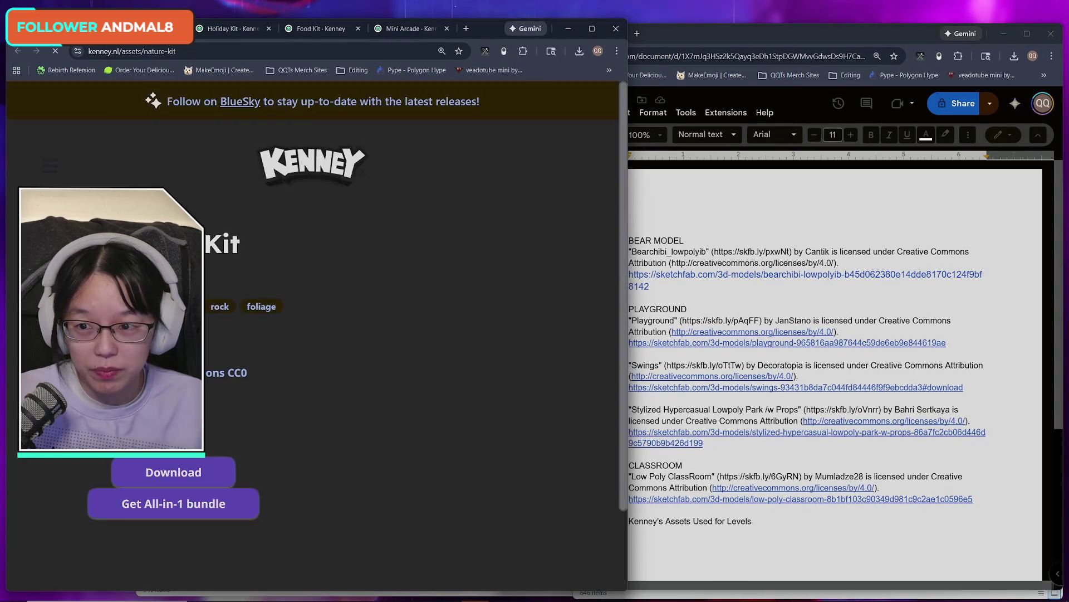
{"action": "key", "text": "ctrl+shift+Tab"}
{"action": "left_click", "coordinate": [390, 438]}
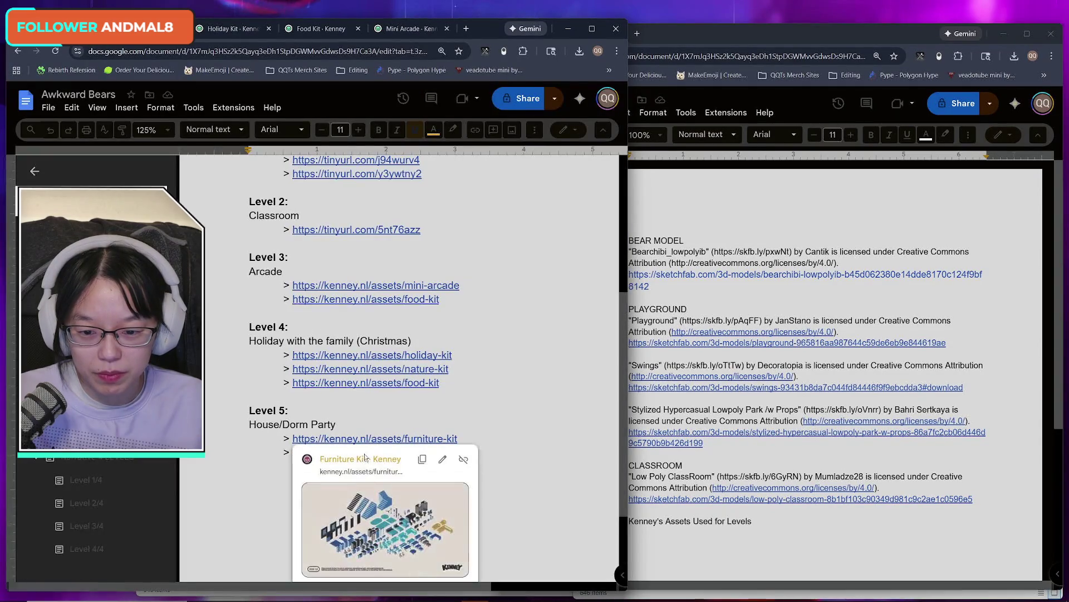
{"action": "left_click", "coordinate": [365, 465]}
- Add a 'Furniture Kit' entry followed by its kenney.nl page link
{"action": "left_click", "coordinate": [199, 51]}
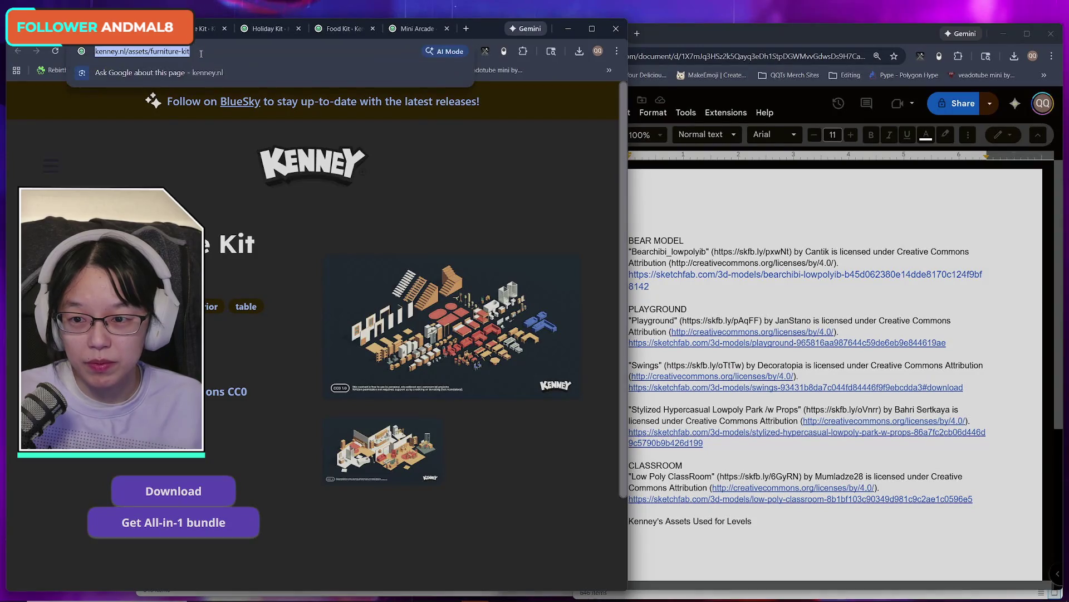
{"action": "key", "text": "Escape"}
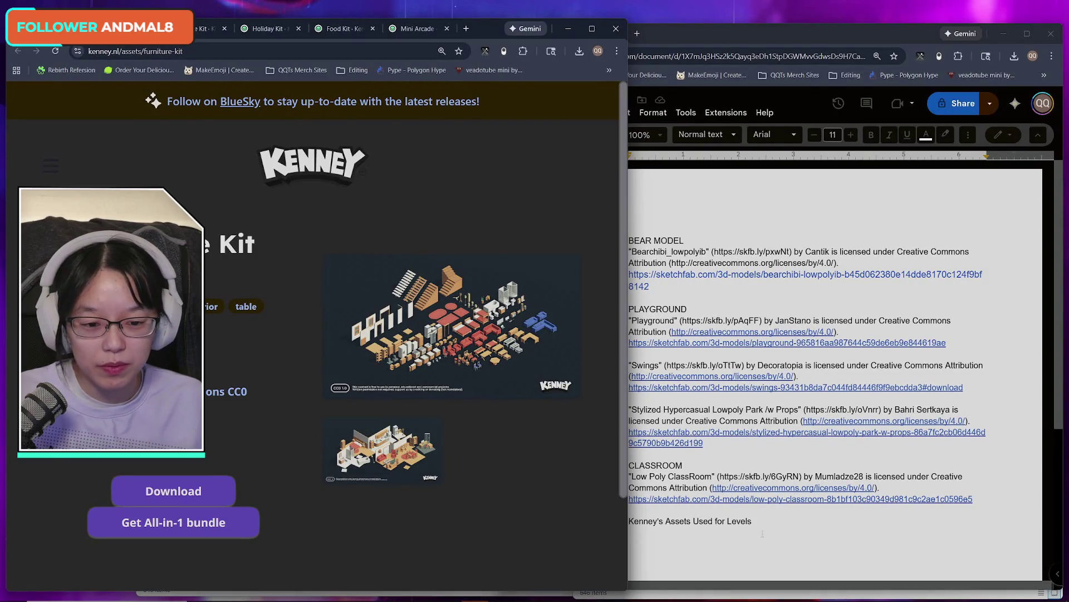
{"action": "left_click", "coordinate": [769, 530]}
{"action": "type", "text": "rniture Kit"}
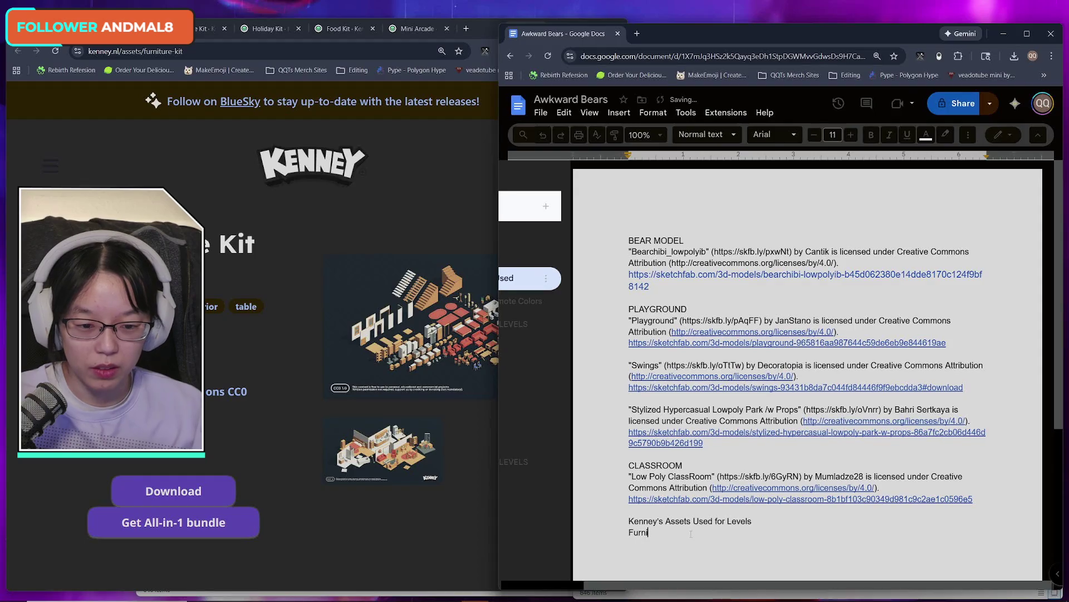
{"action": "key", "text": "Return"}
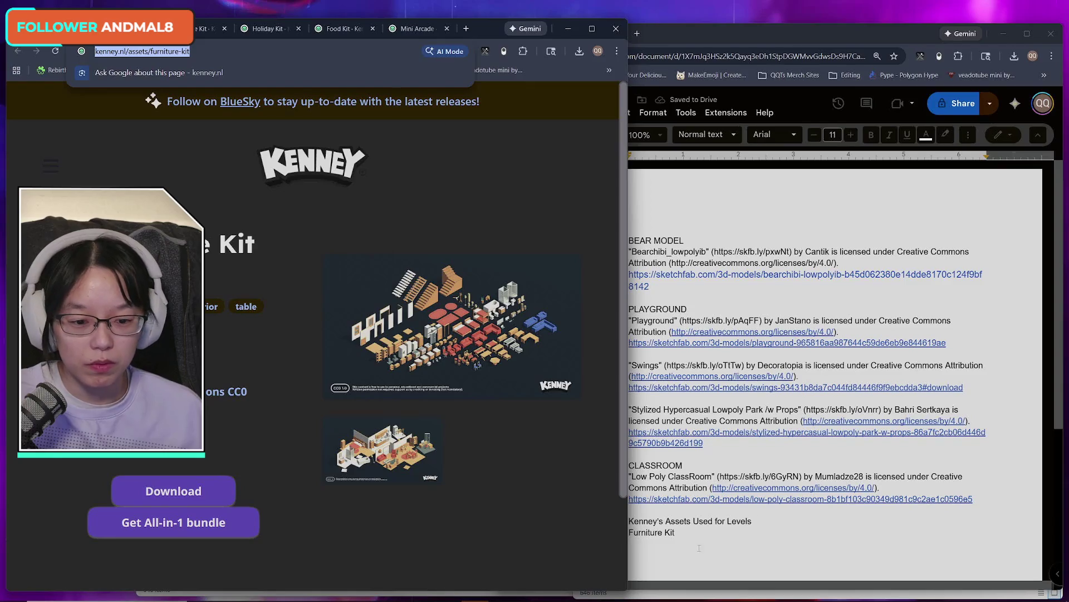
{"action": "left_click", "coordinate": [779, 537]}
{"action": "type", "text": "https://kenney.nl/assets/furniture-kit"}
{"action": "key", "text": "Return"}
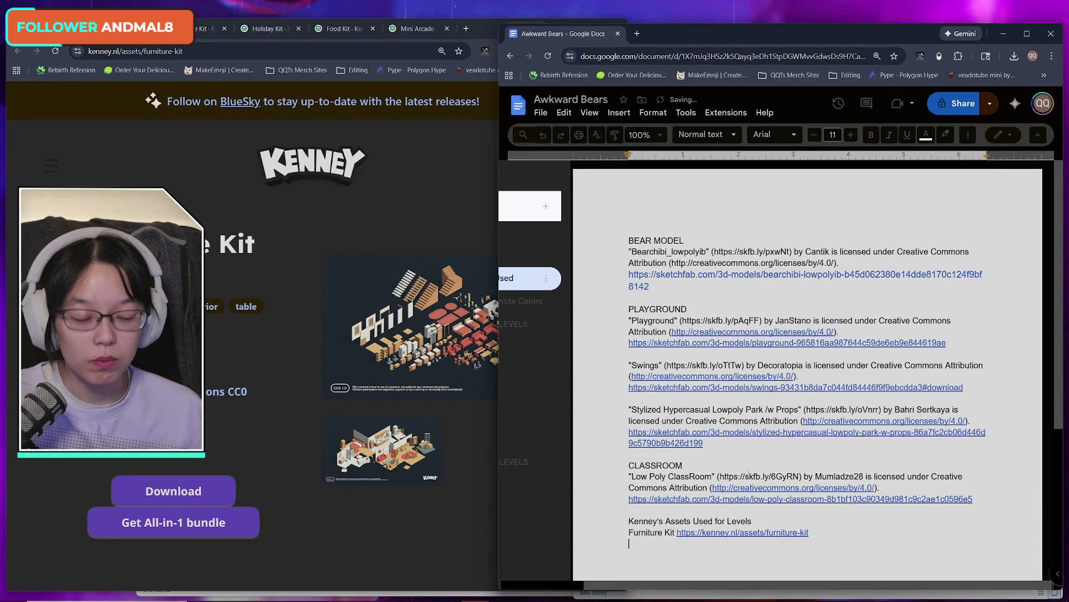
{"action": "scroll", "coordinate": [808, 347], "scroll_direction": "down", "scroll_amount": 5}
- Add a 'Nature Kit' entry with its copied page link
{"action": "key", "text": "alt+Tab"}
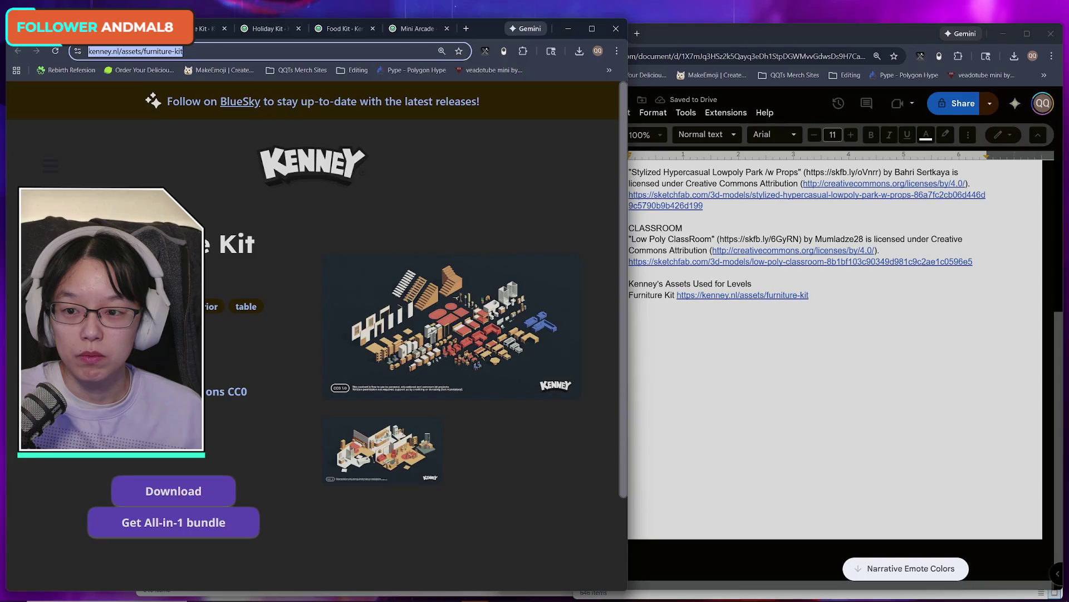
{"action": "key", "text": "alt+Tab"}
{"action": "key", "text": "alt+Tab"}
{"action": "key", "text": "ctrl+w"}
{"action": "key", "text": "ctrl+l"}
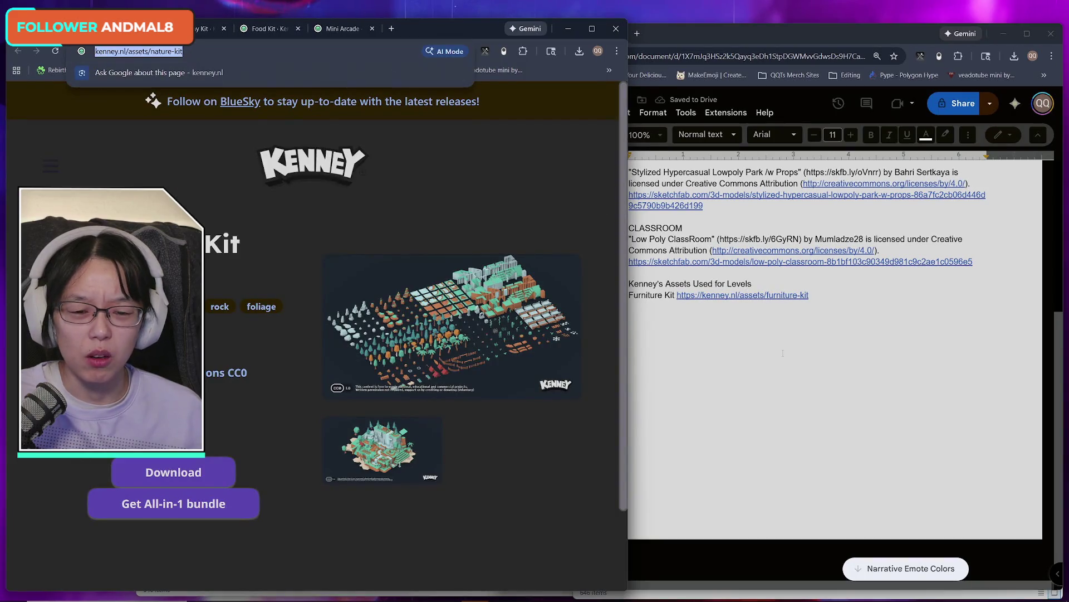
{"action": "key", "text": "alt+Tab"}
{"action": "type", "text": "Nature Kit"}
{"action": "type", "text": "https://kenney.nl/assets/nature-kit"}
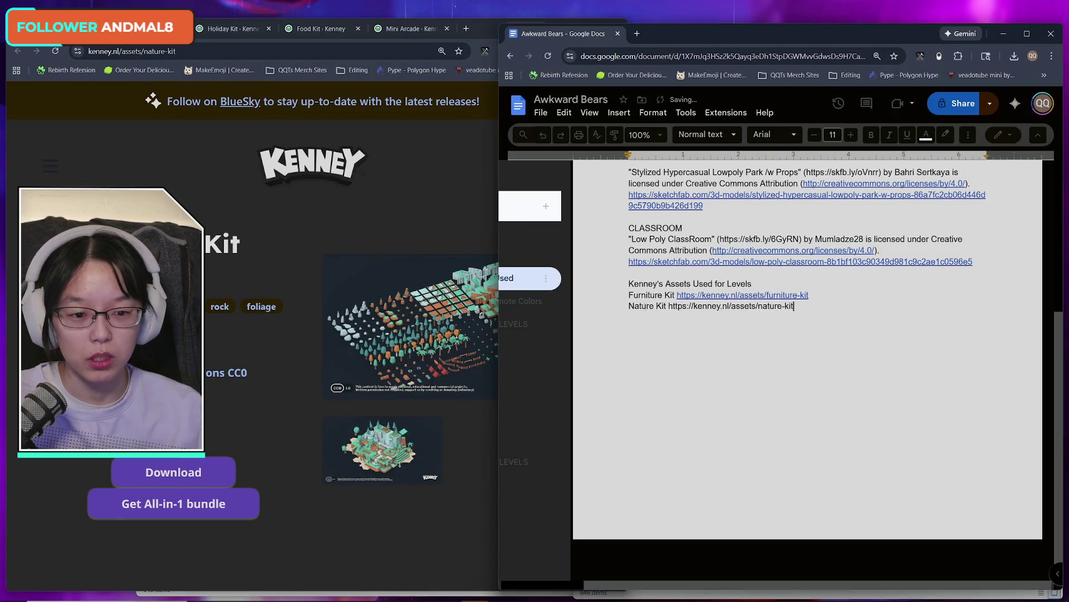
{"action": "key", "text": "Return"}
- Add a 'Holiday Kit' entry with its page link
{"action": "key", "text": "alt+Tab"}
{"action": "key", "text": "ctrl+w"}
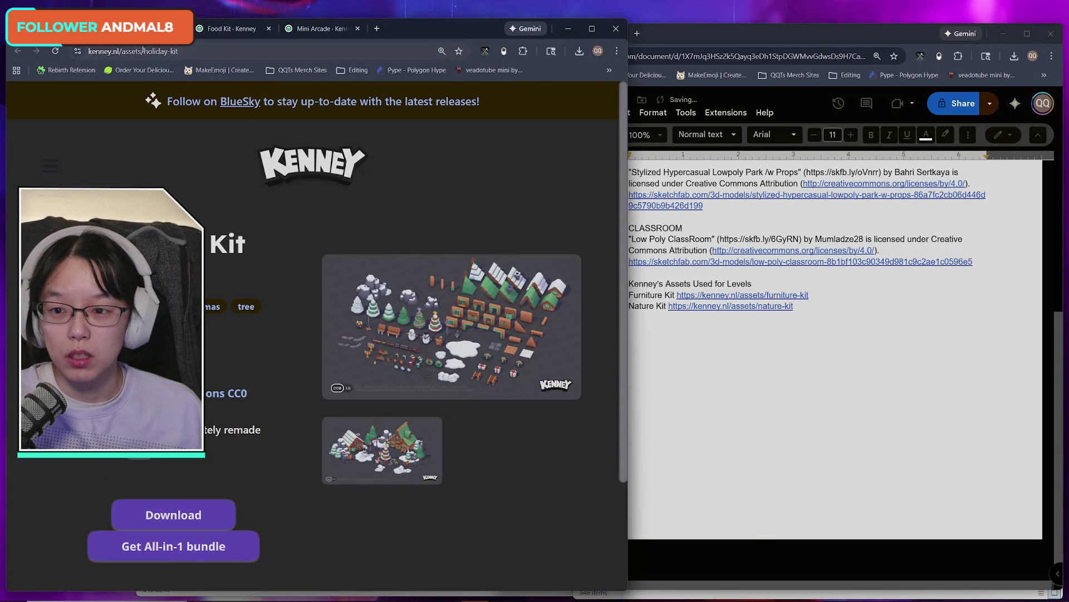
{"action": "left_click", "coordinate": [637, 317]}
{"action": "type", "text": "Holiday Kit"}
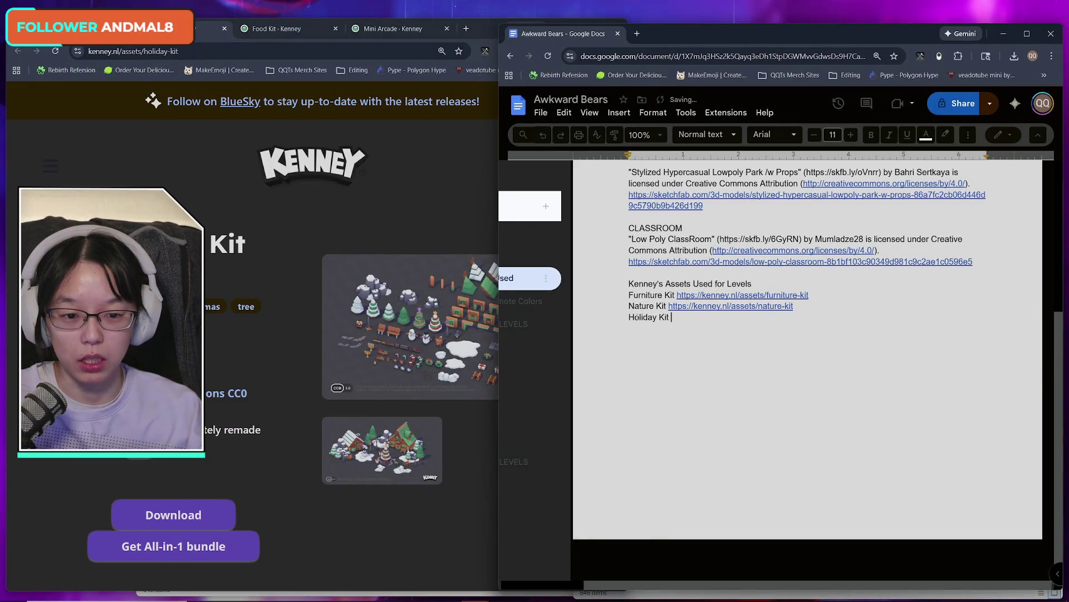
{"action": "type", "text": "https://kenney.nl/assets/holiday-kit"}
{"action": "key", "text": "Return"}
- Add a 'Food Kit' entry with its page link
{"action": "left_click", "coordinate": [225, 29]}
{"action": "left_click", "coordinate": [240, 46]}
{"action": "left_click", "coordinate": [637, 322]}
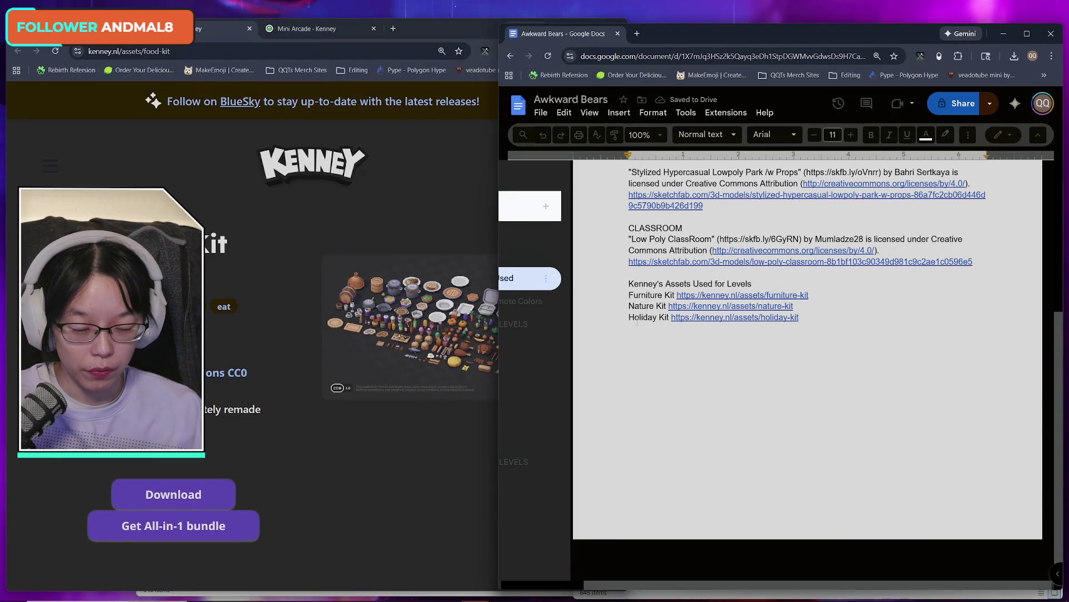
{"action": "type", "text": "Food Kit"}
{"action": "type", "text": "https://kenney.nl/assets/food-kit"}
{"action": "key", "text": "Return"}
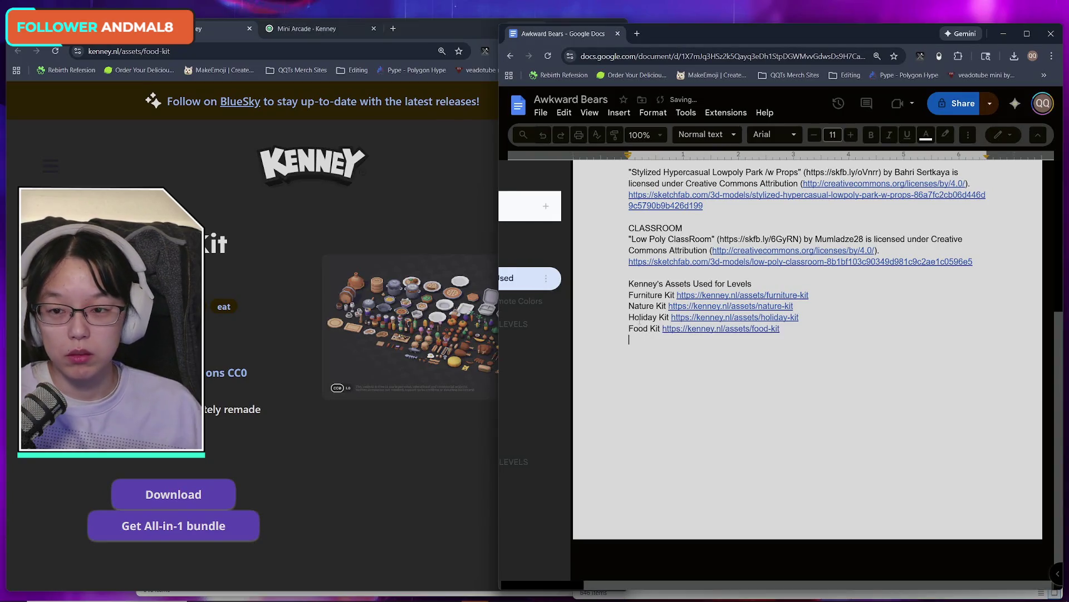
- Add a 'Mini Arcade' entry with its page link and close that page
{"action": "left_click", "coordinate": [249, 29]}
{"action": "left_click", "coordinate": [214, 51]}
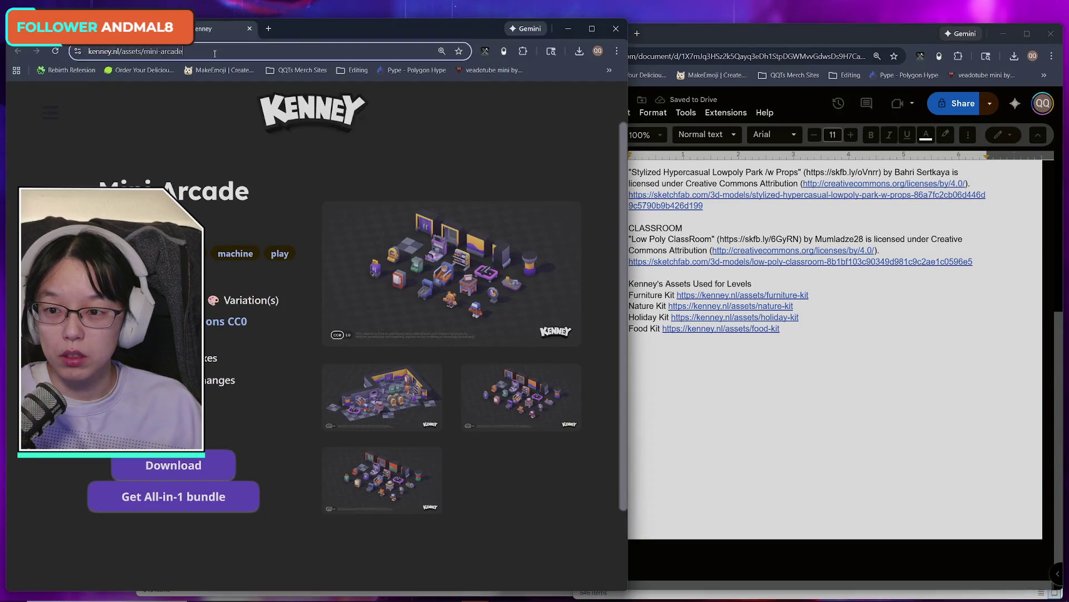
{"action": "left_click", "coordinate": [630, 382]}
{"action": "type", "text": "Mi"}
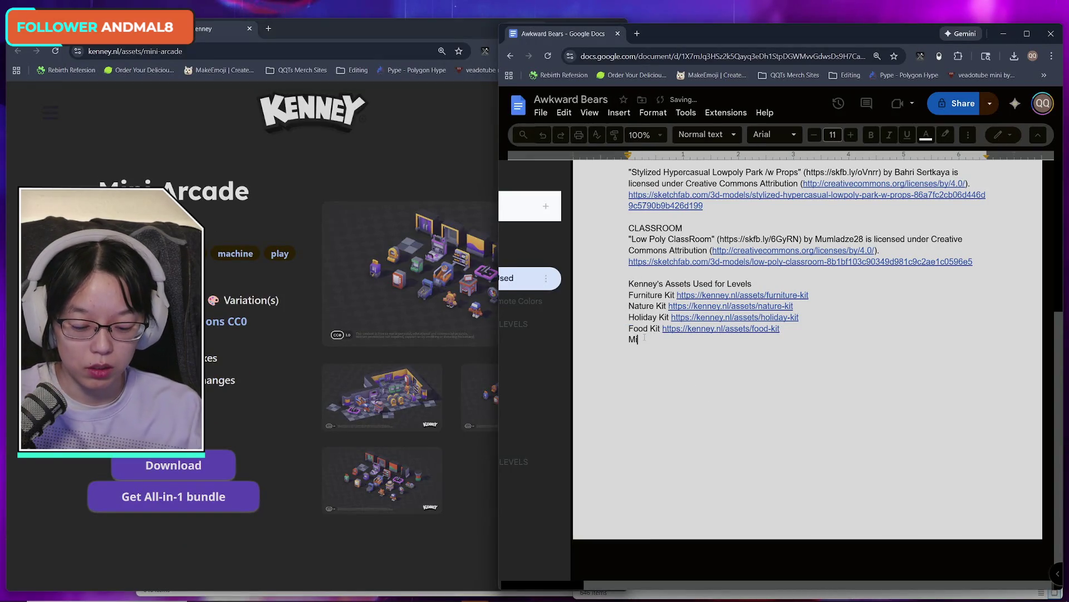
{"action": "type", "text": "ni Arcade"}
{"action": "type", "text": " https://kenney.nl/assets/mini-arcade"}
{"action": "key", "text": "Return"}
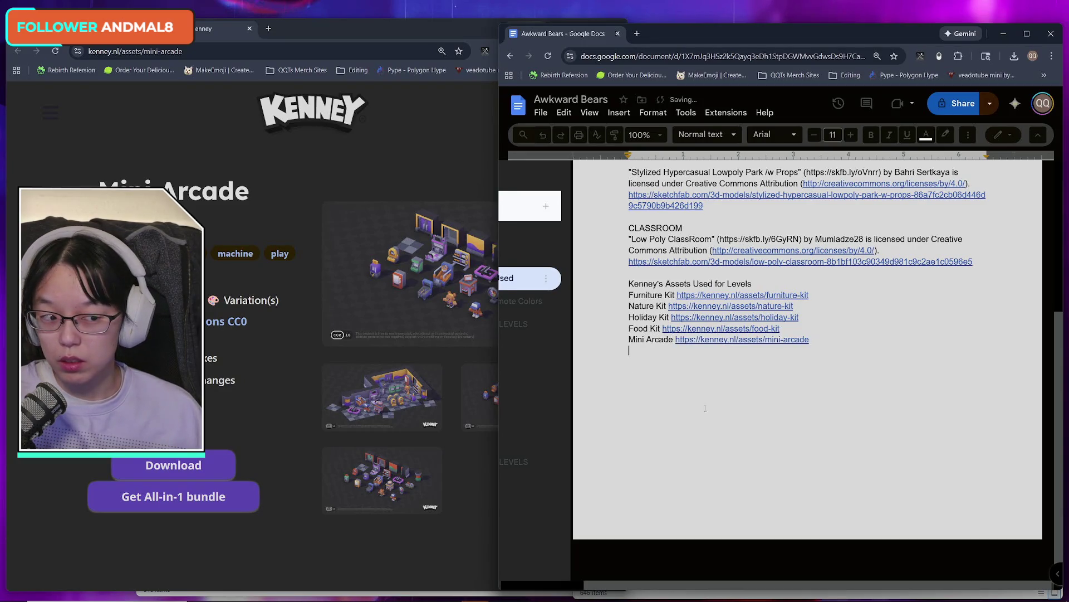
{"action": "left_click", "coordinate": [213, 35]}
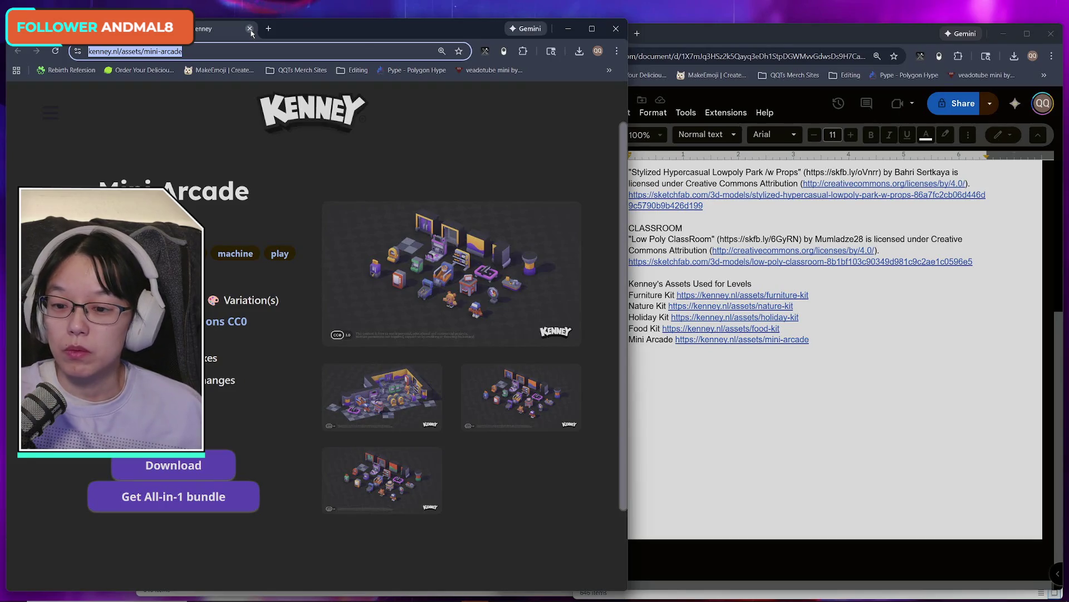
{"action": "left_click", "coordinate": [250, 30]}
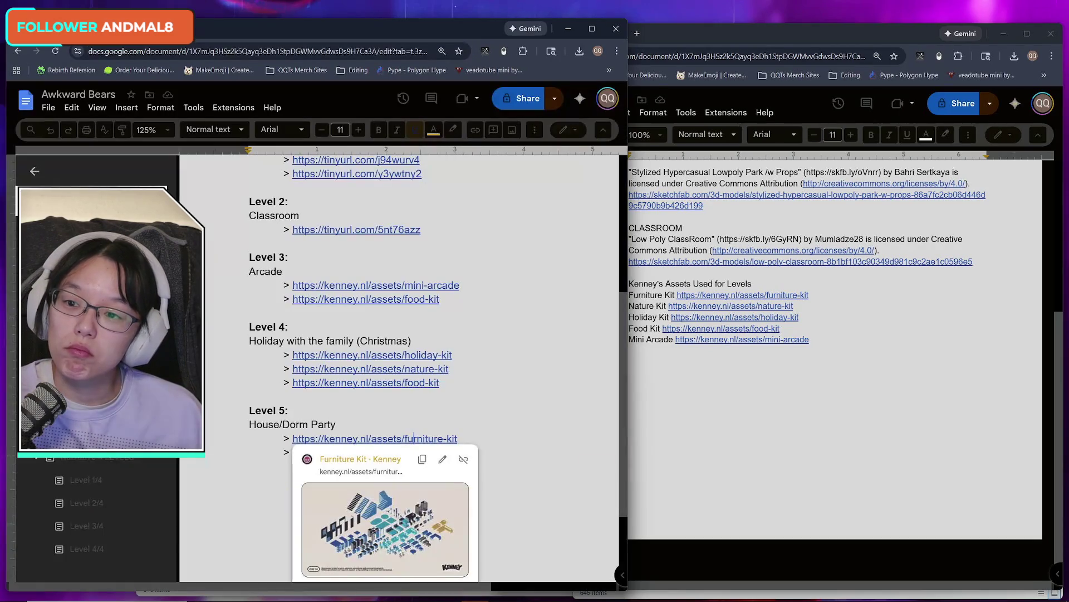
- Delete the extra blank line below the Mini Arcade entry
{"action": "scroll", "coordinate": [541, 378], "scroll_direction": "up", "scroll_amount": 4}
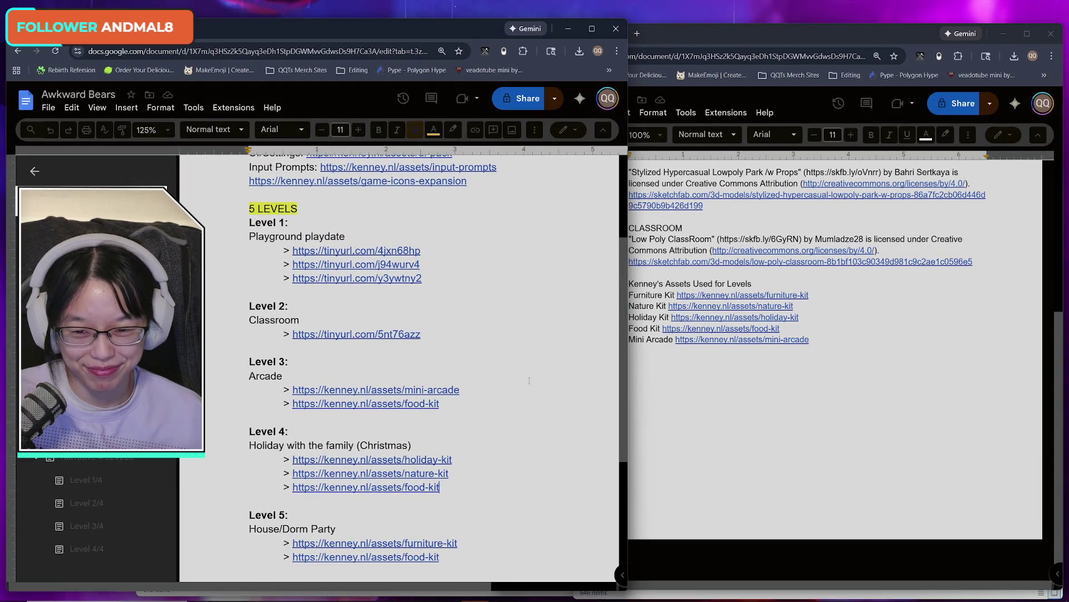
{"action": "scroll", "coordinate": [529, 381], "scroll_direction": "down", "scroll_amount": 1}
{"action": "left_click", "coordinate": [644, 360]}
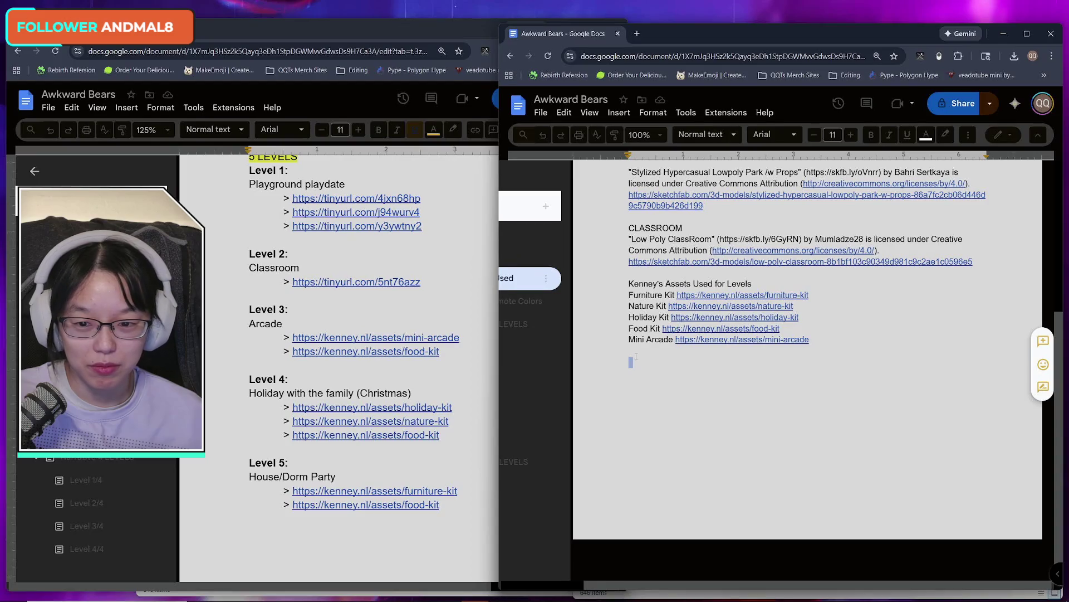
{"action": "key", "text": "BackSpace"}
{"action": "scroll", "coordinate": [455, 368], "scroll_direction": "up", "scroll_amount": 8}
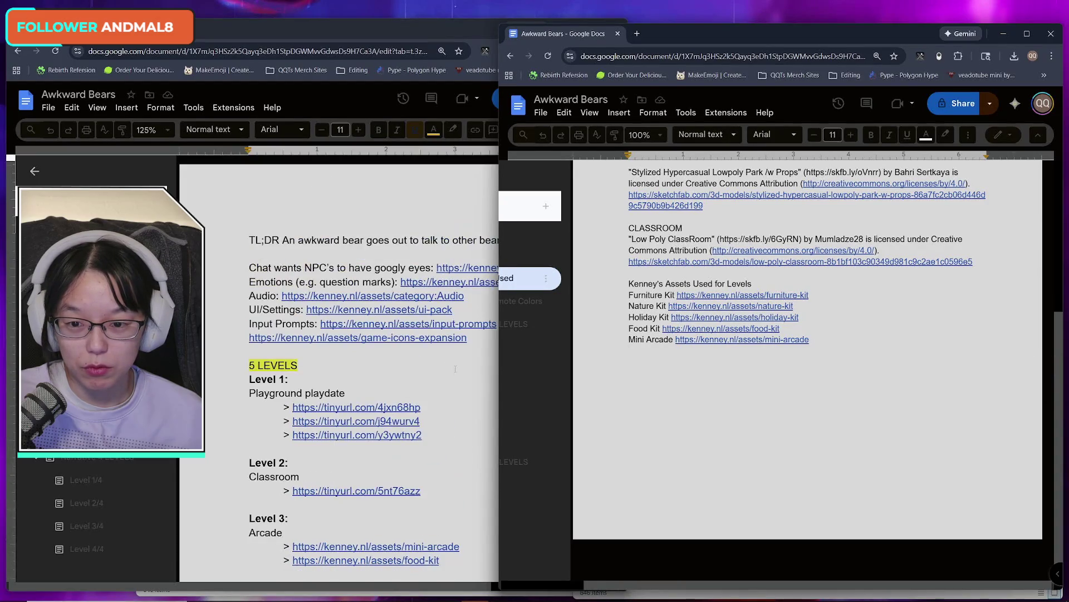
- Type the heading 'Other Kenney's Assets Used' and start a new line below it
{"action": "left_click", "coordinate": [455, 369]}
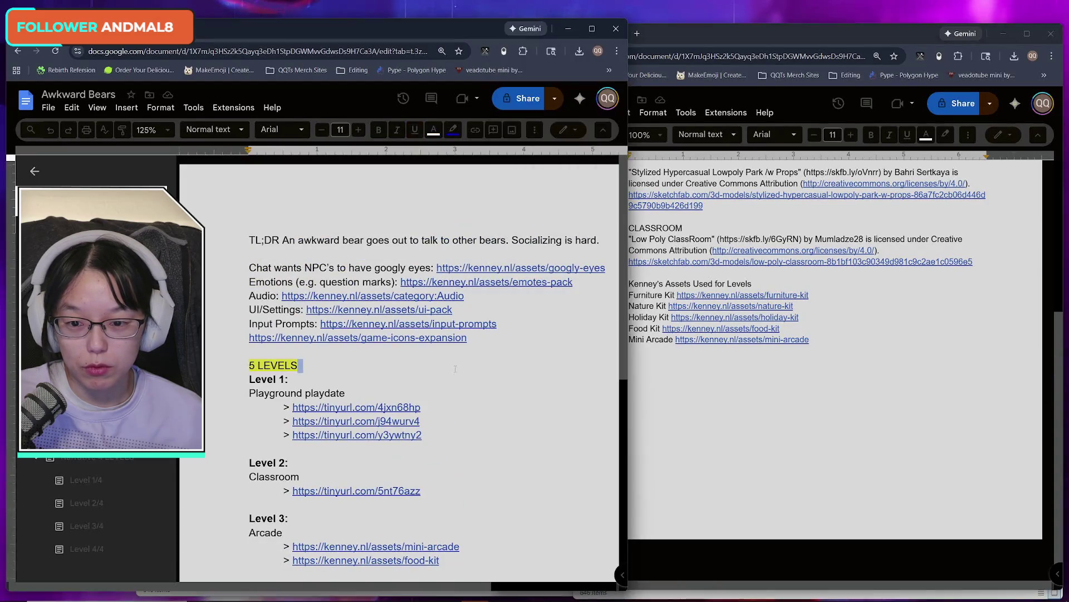
{"action": "left_click", "coordinate": [749, 413]}
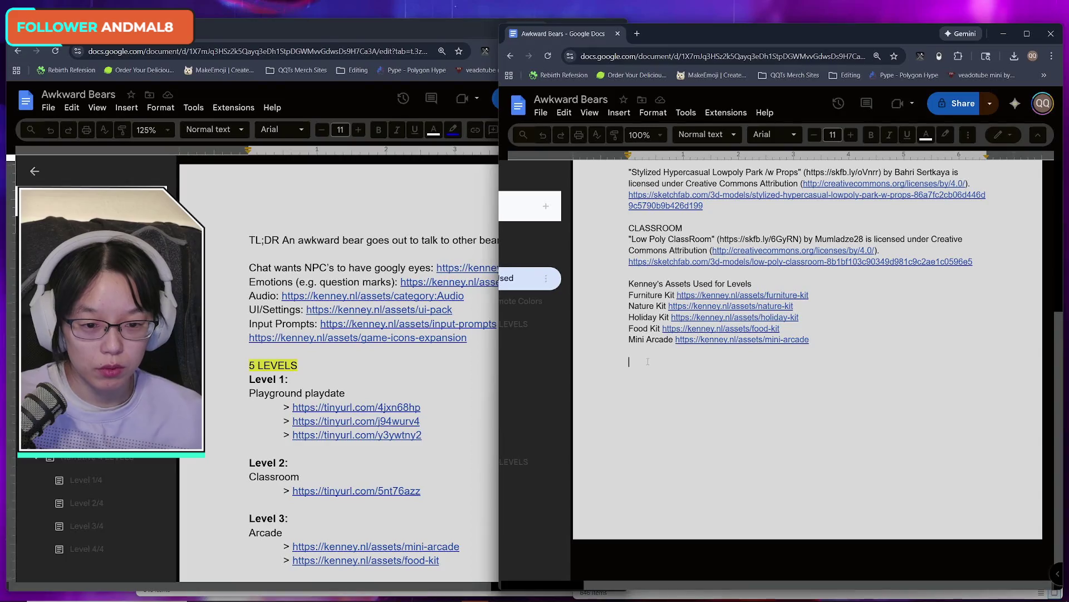
{"action": "type", "text": "Kenney's A"}
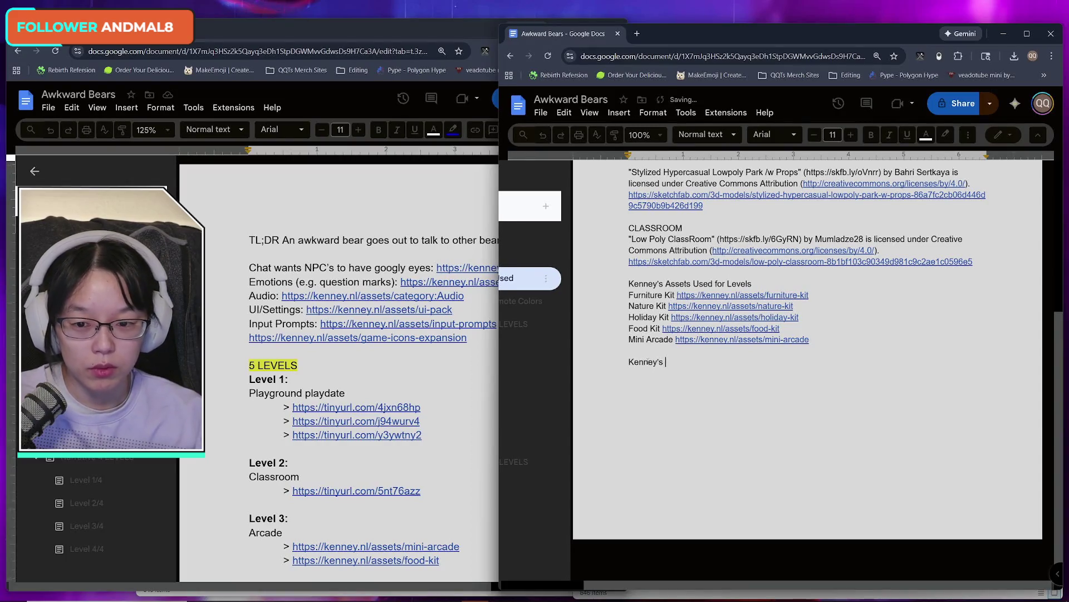
{"action": "type", "text": "ssets"}
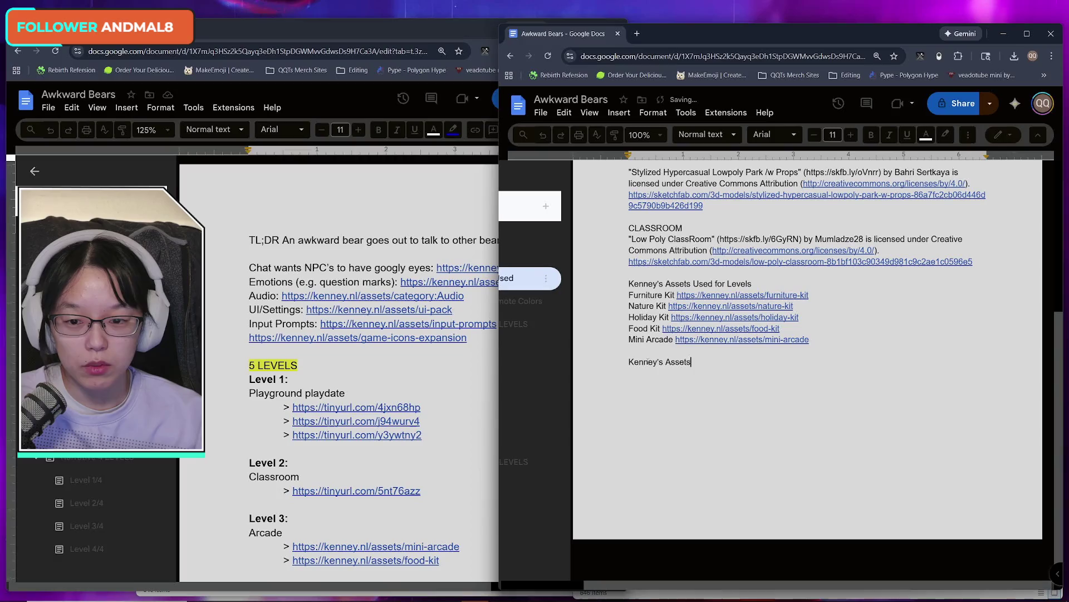
{"action": "key", "text": "BackSpace"}
{"action": "key", "text": "BackSpace"}
{"action": "key", "text": "BackSpace"}
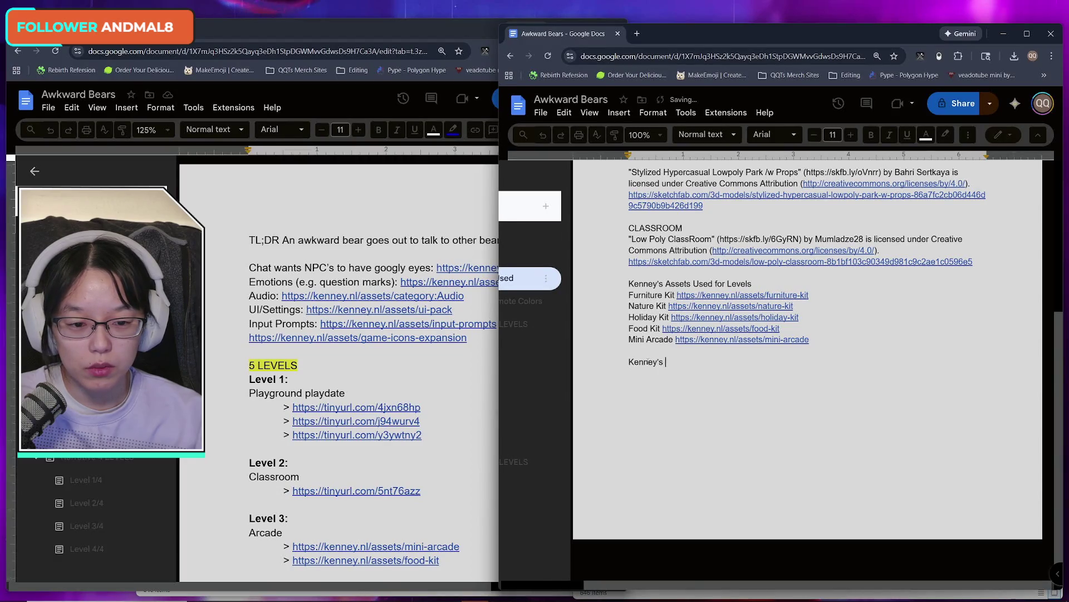
{"action": "type", "text": "As"}
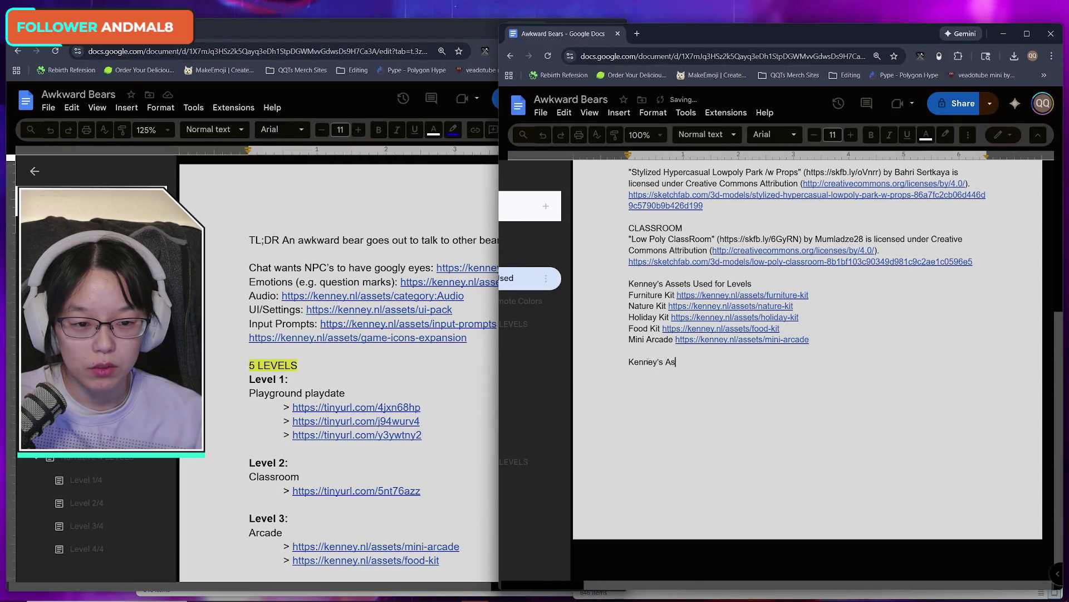
{"action": "key", "text": "BackSpace"}
{"action": "key", "text": "BackSpace"}
{"action": "key", "text": "BackSpace"}
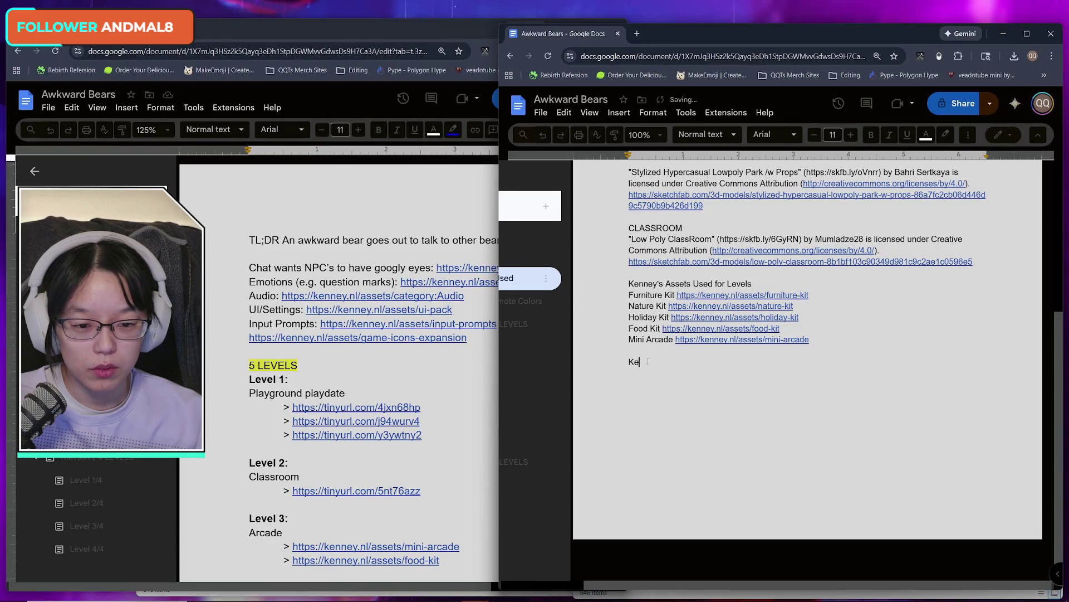
{"action": "type", "text": "Other Ken"}
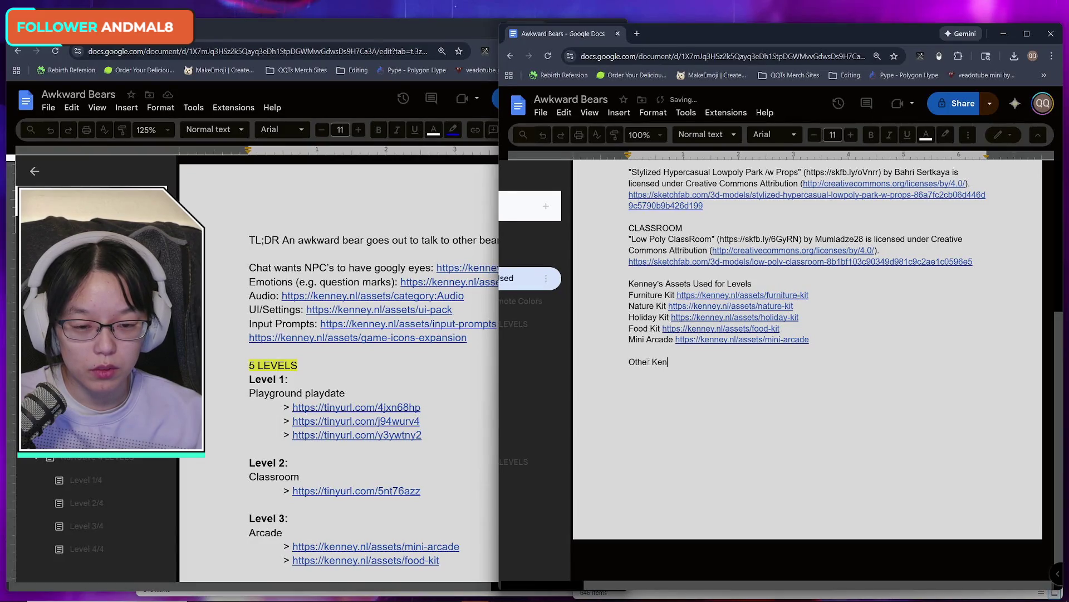
{"action": "type", "text": "ney's Asset"}
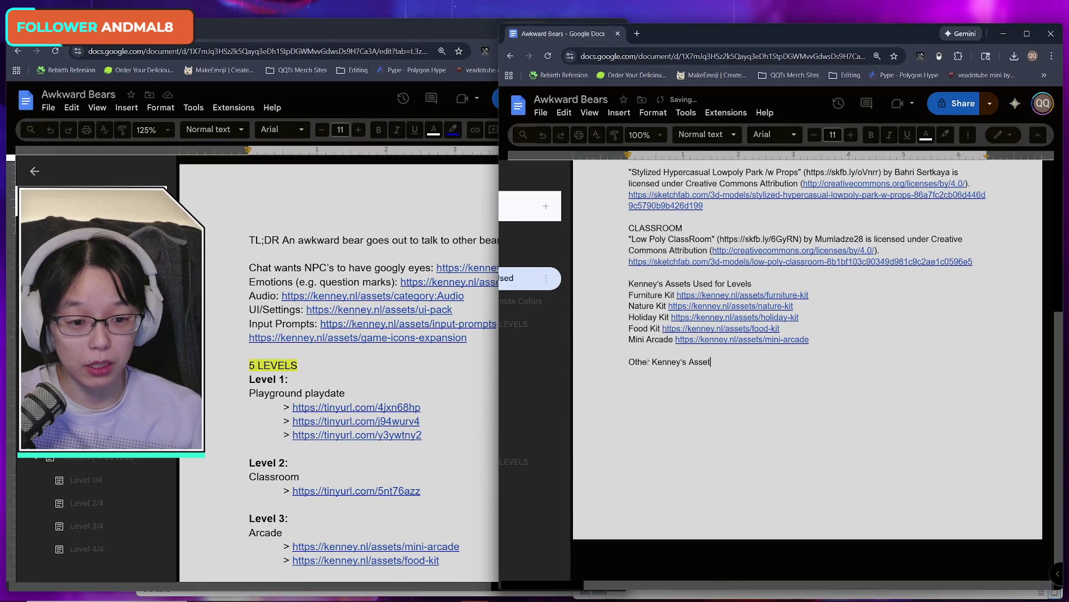
{"action": "type", "text": "s "}
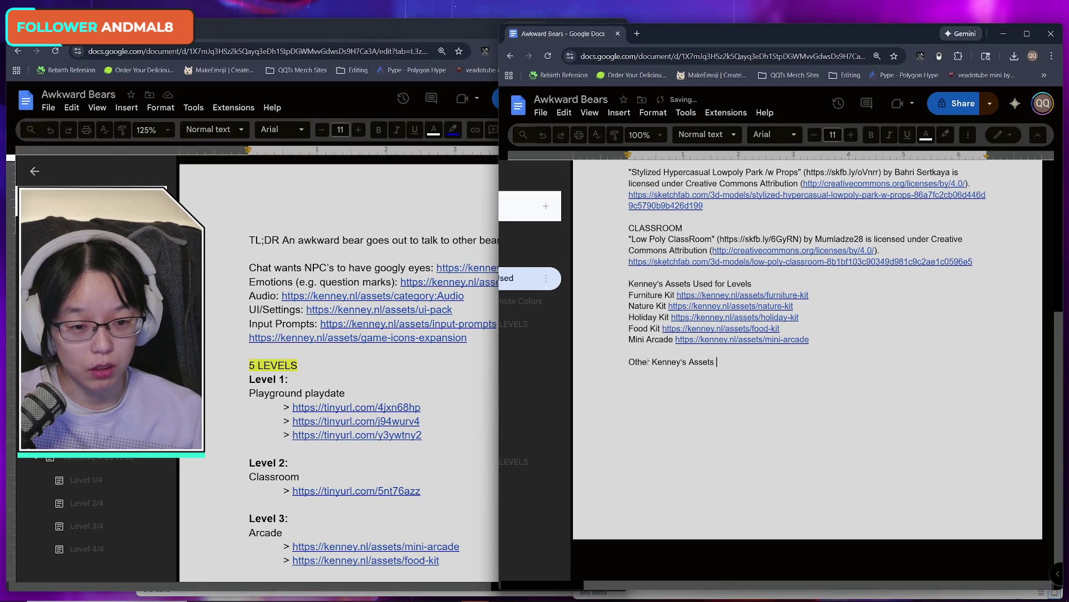
{"action": "type", "text": "Used"}
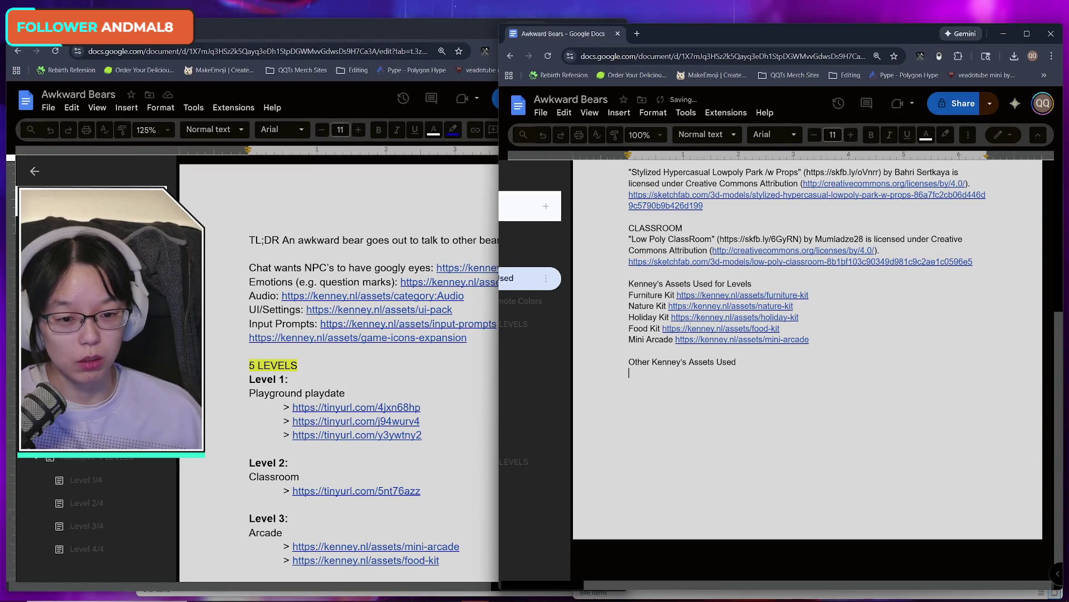
{"action": "key", "text": "Return"}
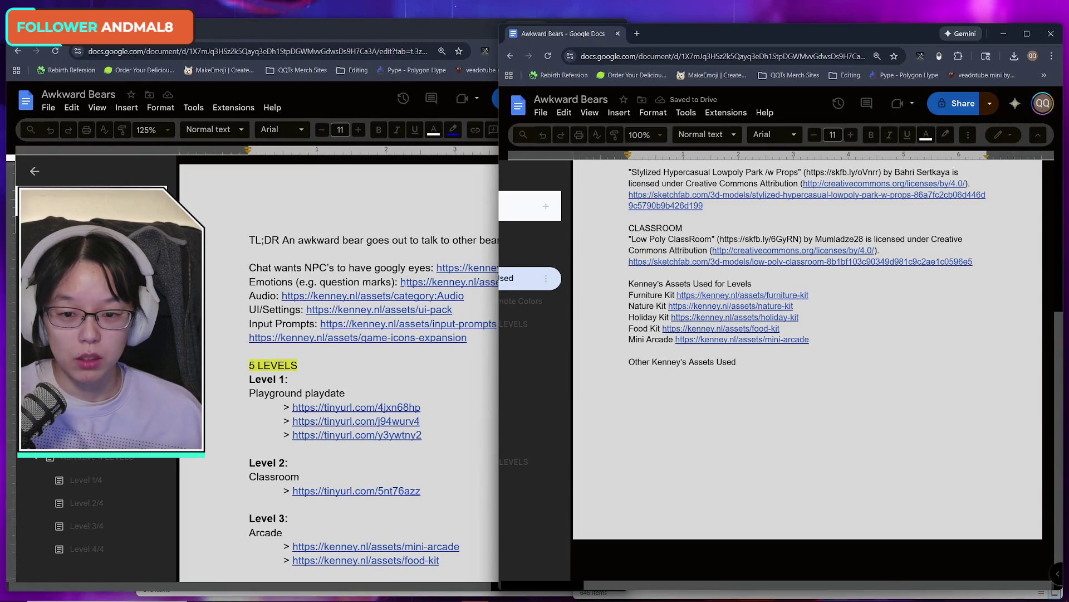
- Reposition the 5 LEVELS plan window in front and narrow it beside the credits window
{"action": "left_click", "coordinate": [265, 31]}
{"action": "left_click_drag", "start_coordinate": [267, 31], "coordinate": [273, 26]}
{"action": "left_click_drag", "start_coordinate": [776, 29], "coordinate": [772, 31]}
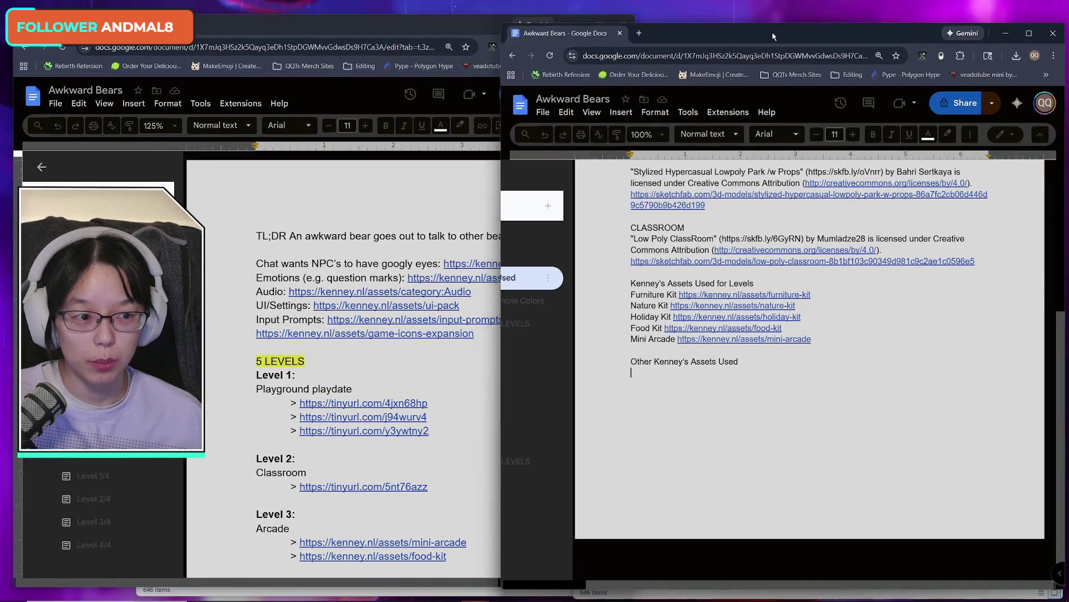
{"action": "left_click", "coordinate": [426, 32]}
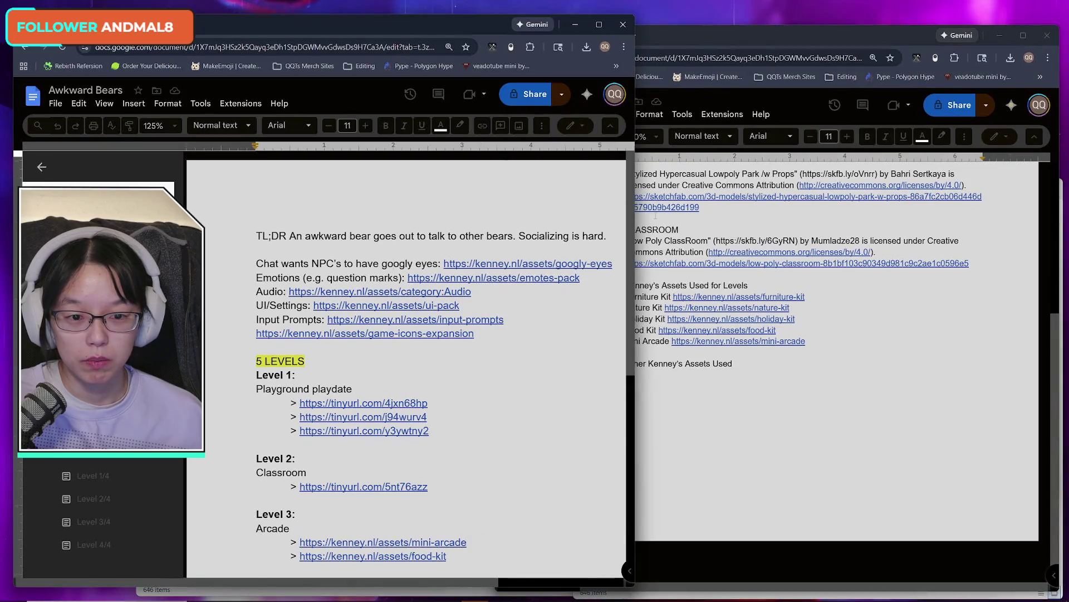
{"action": "left_click_drag", "start_coordinate": [636, 209], "coordinate": [637, 209]}
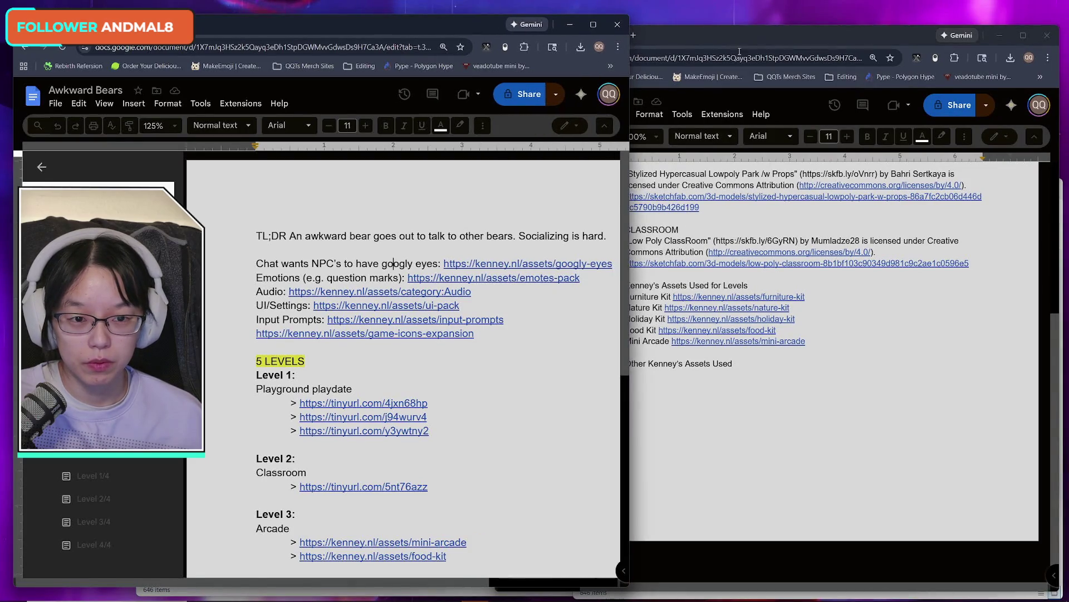
{"action": "left_click_drag", "start_coordinate": [705, 42], "coordinate": [710, 42]}
{"action": "left_click", "coordinate": [420, 28]}
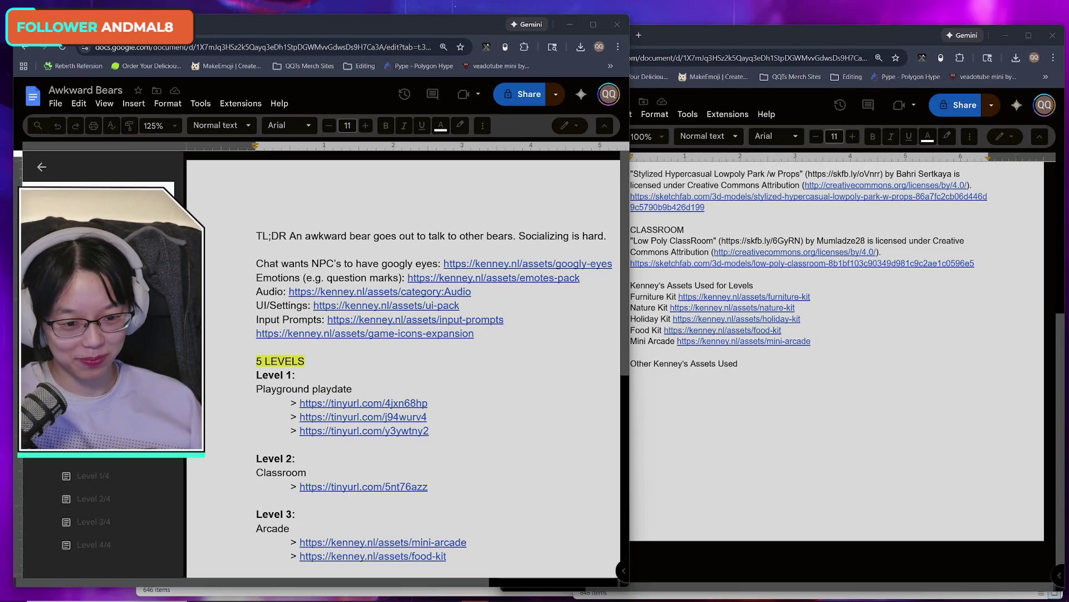
- Place the cursor on the empty line below 'Other Kenney's Assets Used'
{"action": "left_click", "coordinate": [694, 376]}
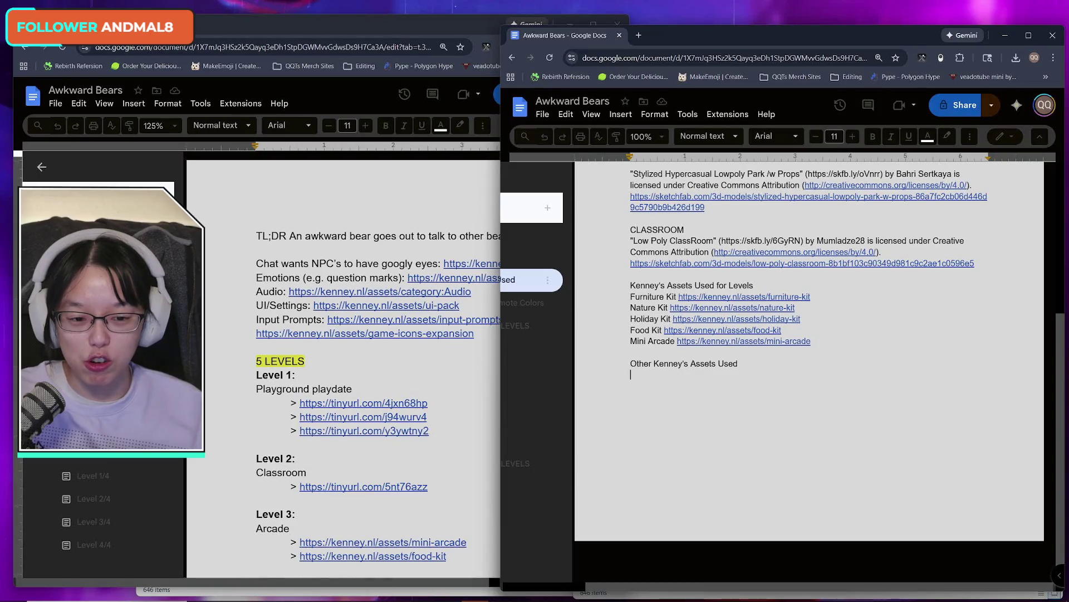
- Shift the plan window left and type 'Googly Eyes' under the Other Kenney's Assets heading
{"action": "key", "text": "Return"}
{"action": "key", "text": "BackSpace"}
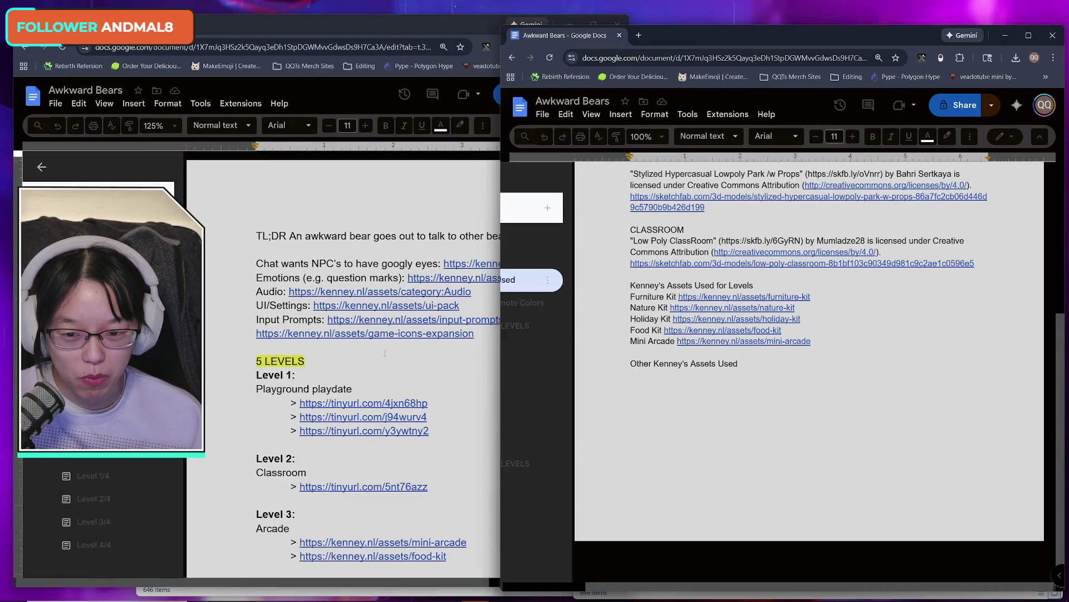
{"action": "left_click", "coordinate": [347, 358]}
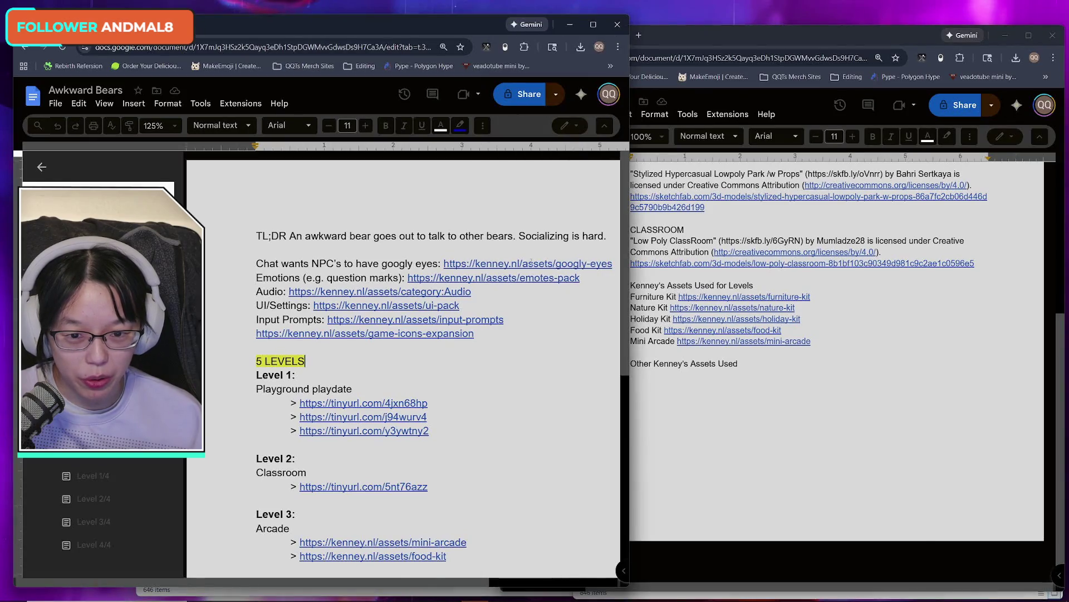
{"action": "left_click", "coordinate": [675, 348]}
{"action": "left_click_drag", "start_coordinate": [433, 29], "coordinate": [342, 26]}
{"action": "left_click", "coordinate": [661, 377]}
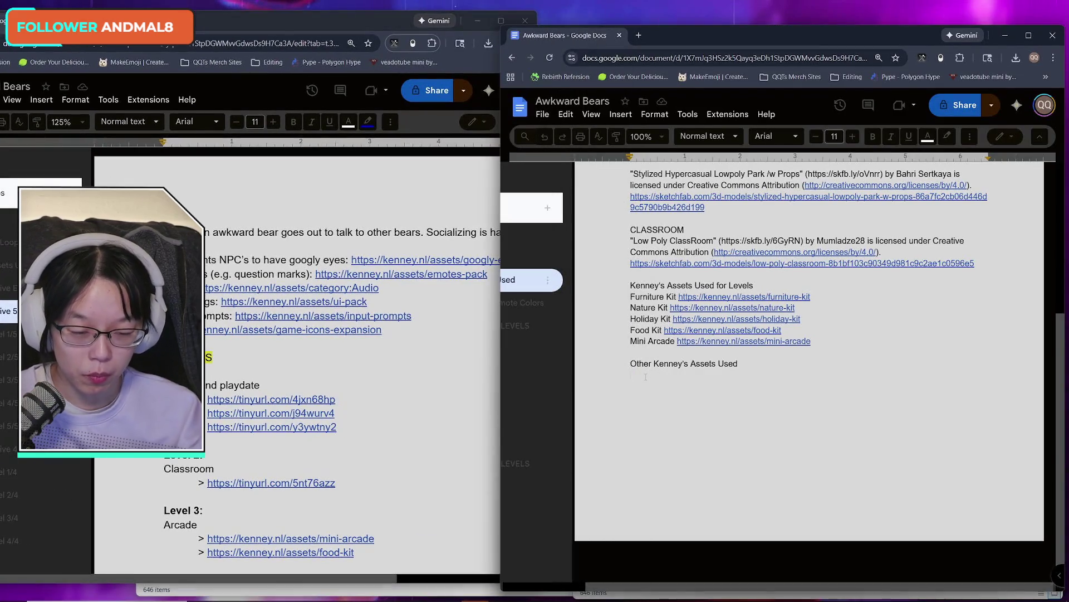
{"action": "type", "text": "Googly "}
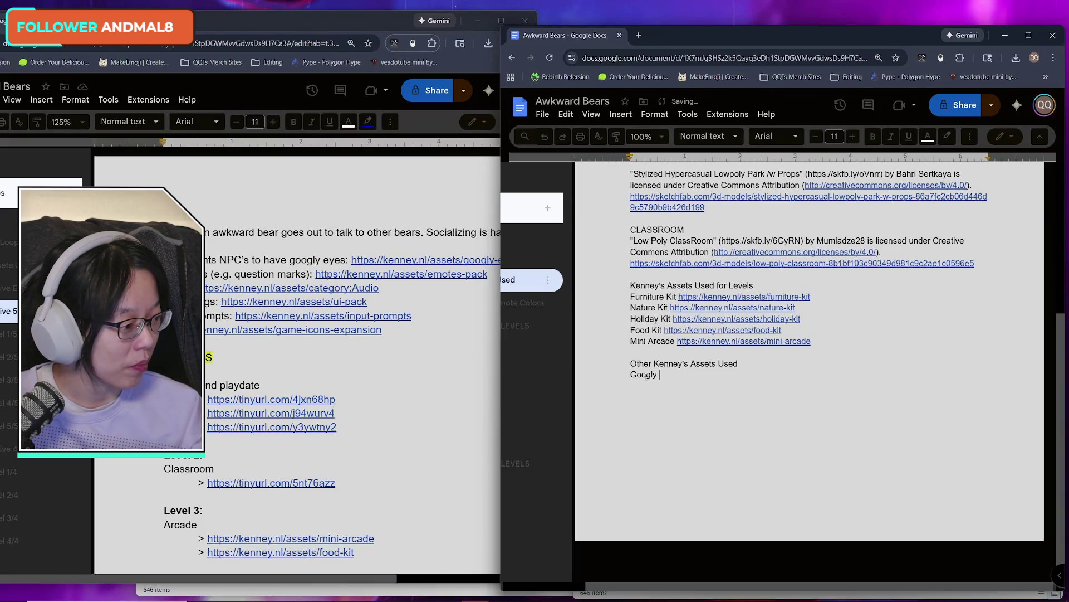
{"action": "type", "text": "Eyes:"}
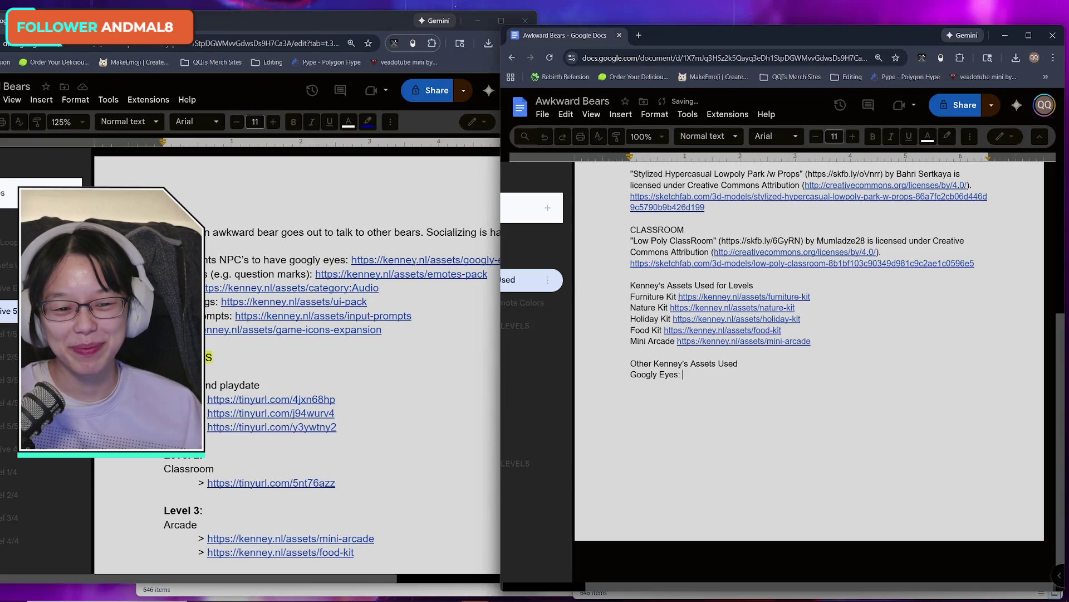
- Paste the googly-eyes link copied from the plan after the Googly Eyes label
{"action": "left_click", "coordinate": [390, 260]}
{"action": "left_click_drag", "start_coordinate": [352, 260], "coordinate": [520, 260]}
{"action": "key", "text": "ctrl+c"}
{"action": "left_click", "coordinate": [688, 377]}
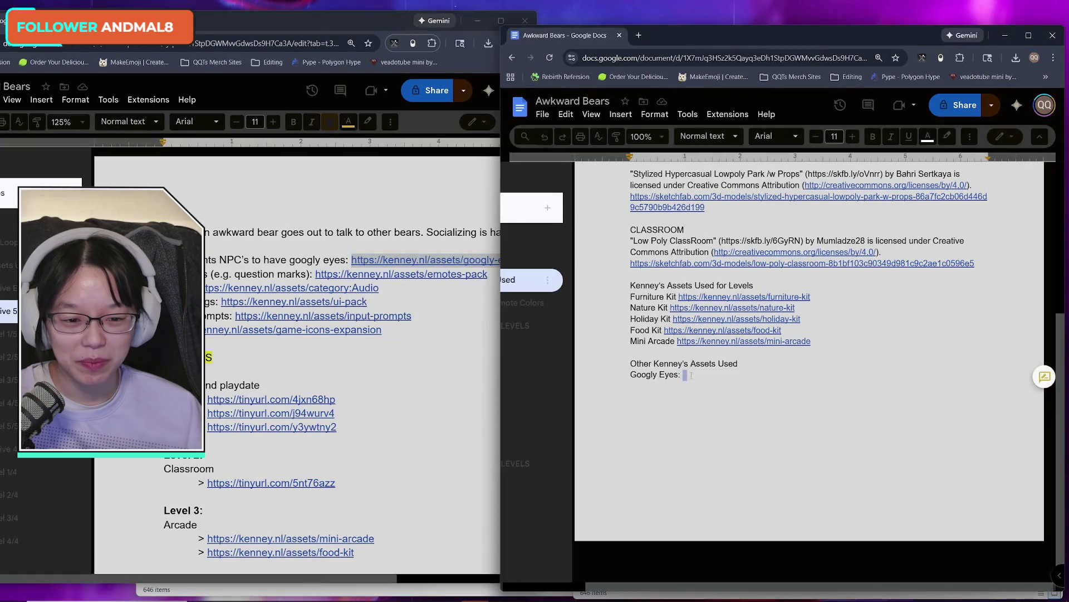
{"action": "key", "text": "ctrl+v"}
{"action": "key", "text": "Return"}
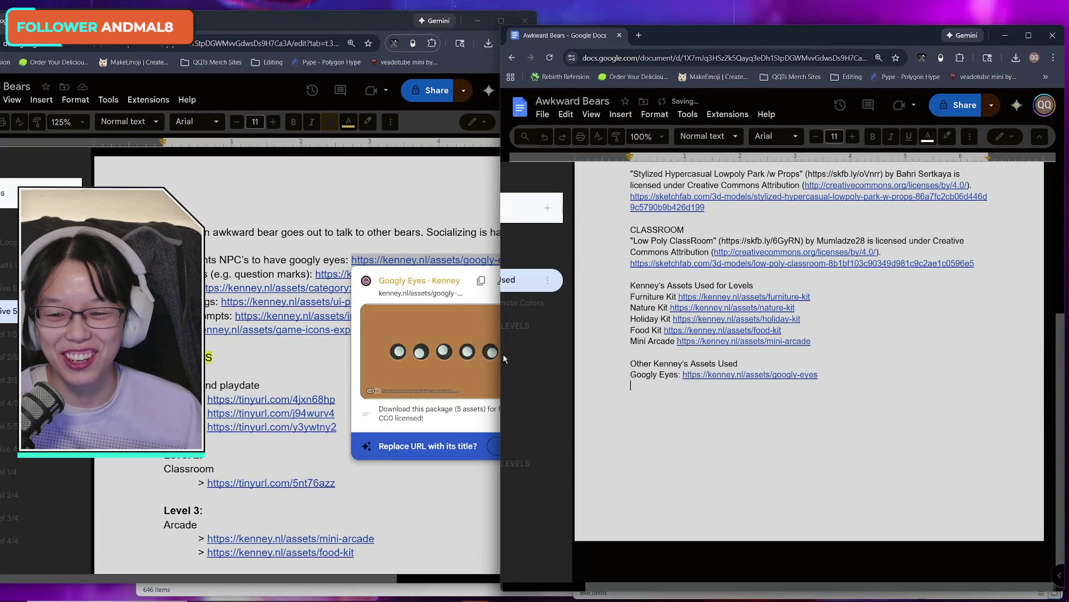
- Add an 'Emotions:' entry with the emotes-pack link
{"action": "left_click", "coordinate": [272, 275]}
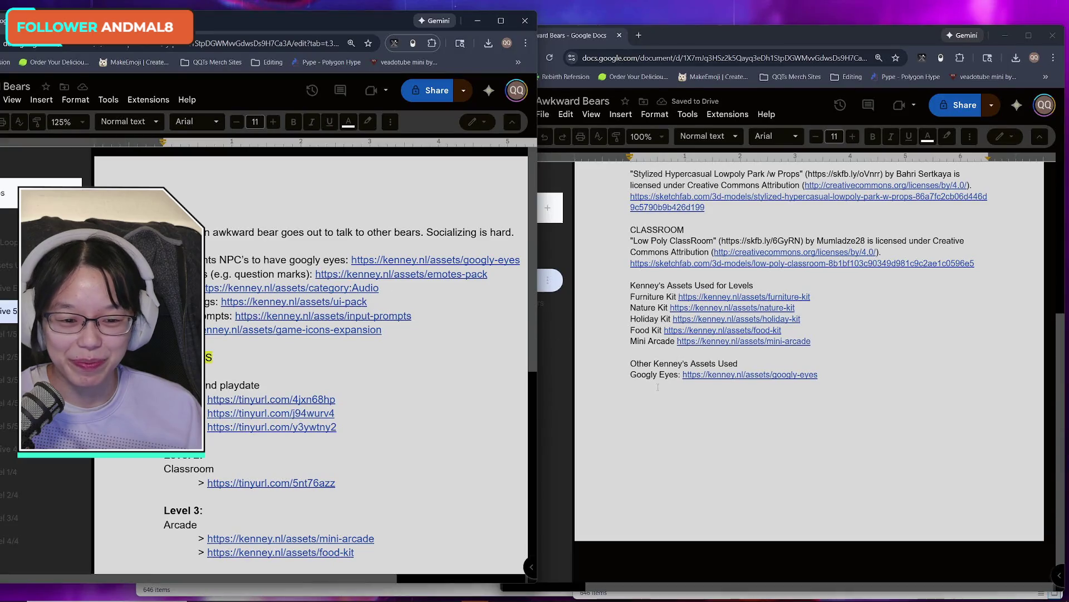
{"action": "left_click", "coordinate": [644, 385]}
{"action": "type", "text": "Emotions:"}
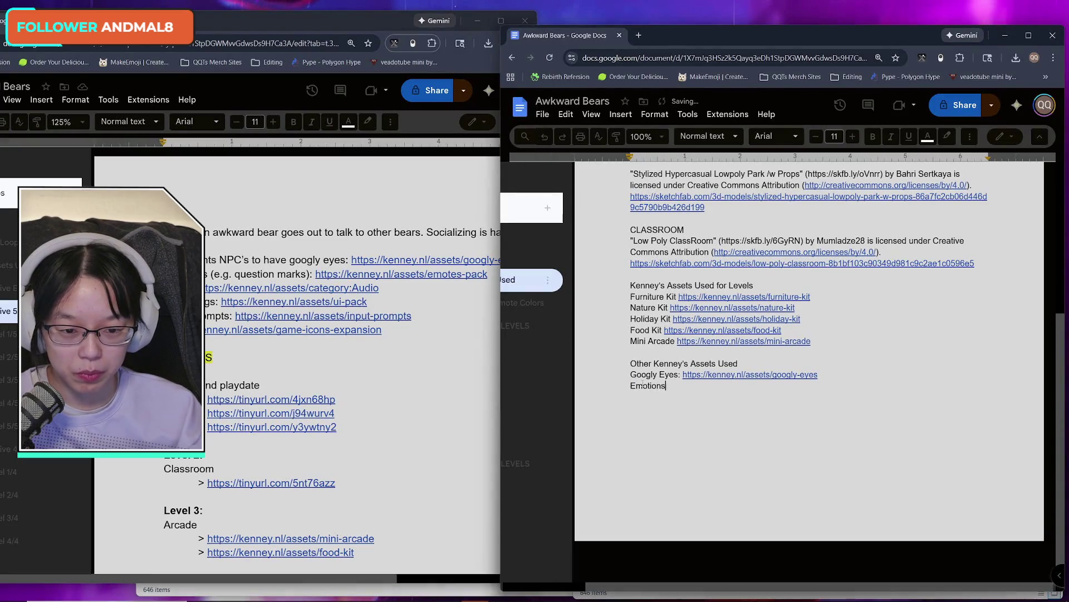
{"action": "left_click", "coordinate": [292, 273]}
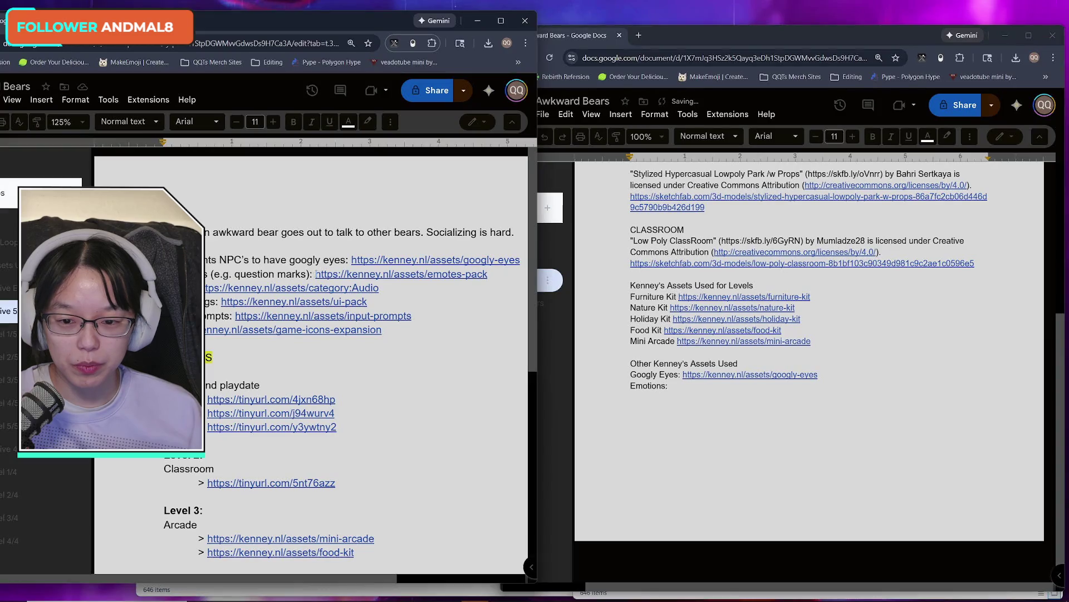
{"action": "left_click_drag", "start_coordinate": [316, 274], "coordinate": [488, 274]}
{"action": "left_click", "coordinate": [682, 384]}
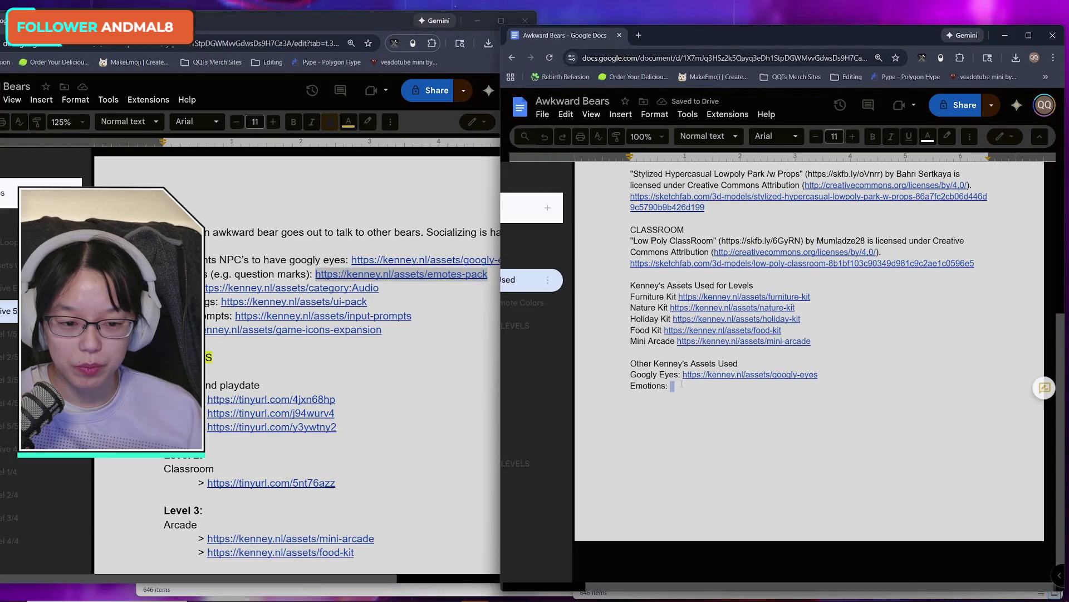
{"action": "key", "text": "ctrl+v"}
- Add an 'Audio:' entry with the Audio link from the plan
{"action": "left_click", "coordinate": [217, 260]}
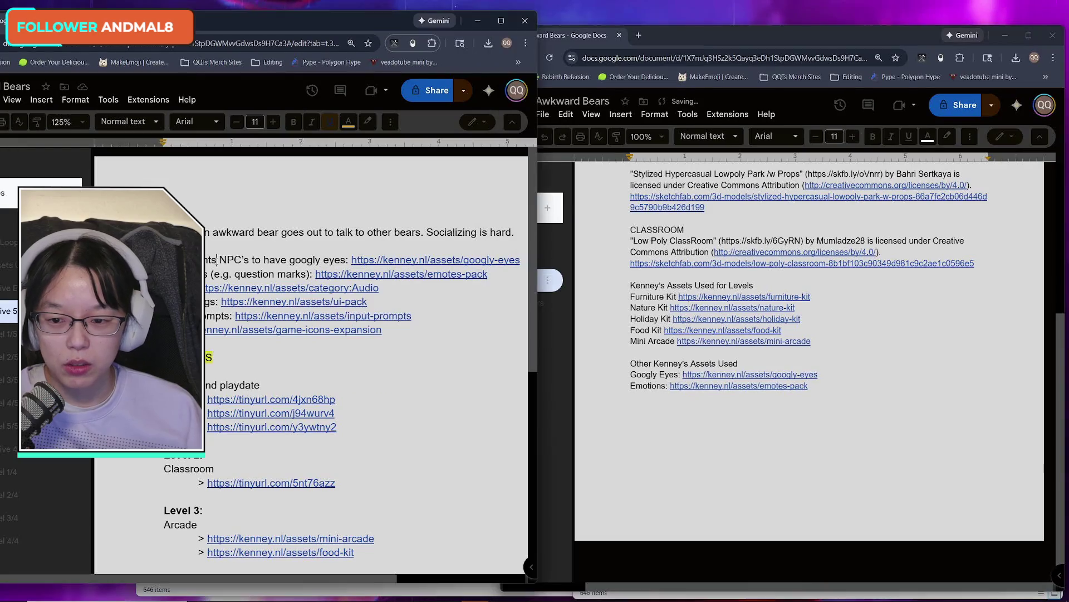
{"action": "left_click_drag", "start_coordinate": [382, 288], "coordinate": [184, 288]}
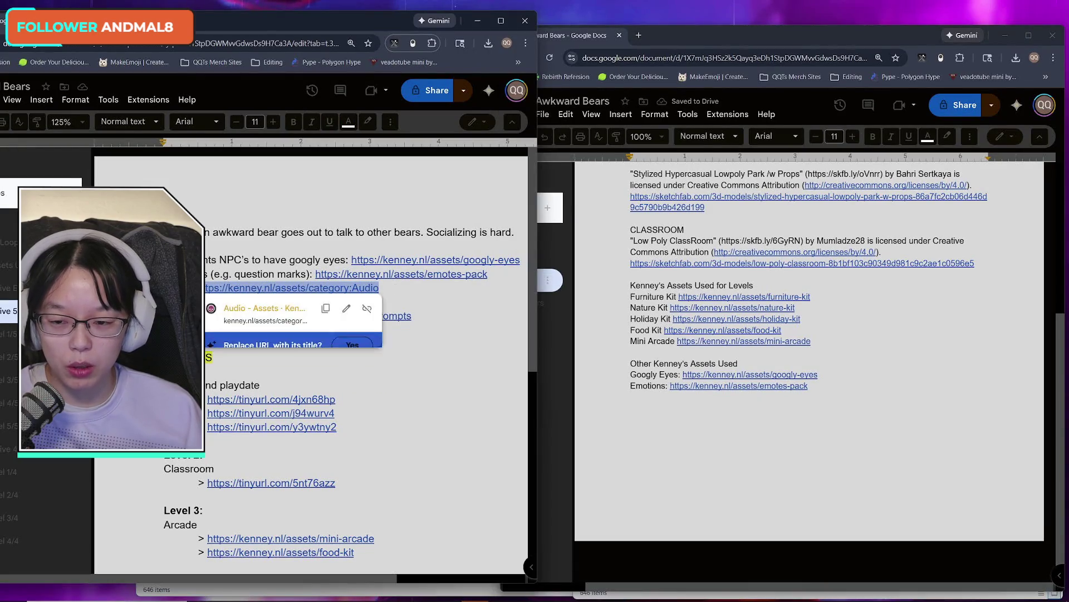
{"action": "left_click", "coordinate": [662, 392]}
{"action": "key", "text": "Return"}
{"action": "type", "text": "Audio:"}
{"action": "key", "text": "ctrl+v"}
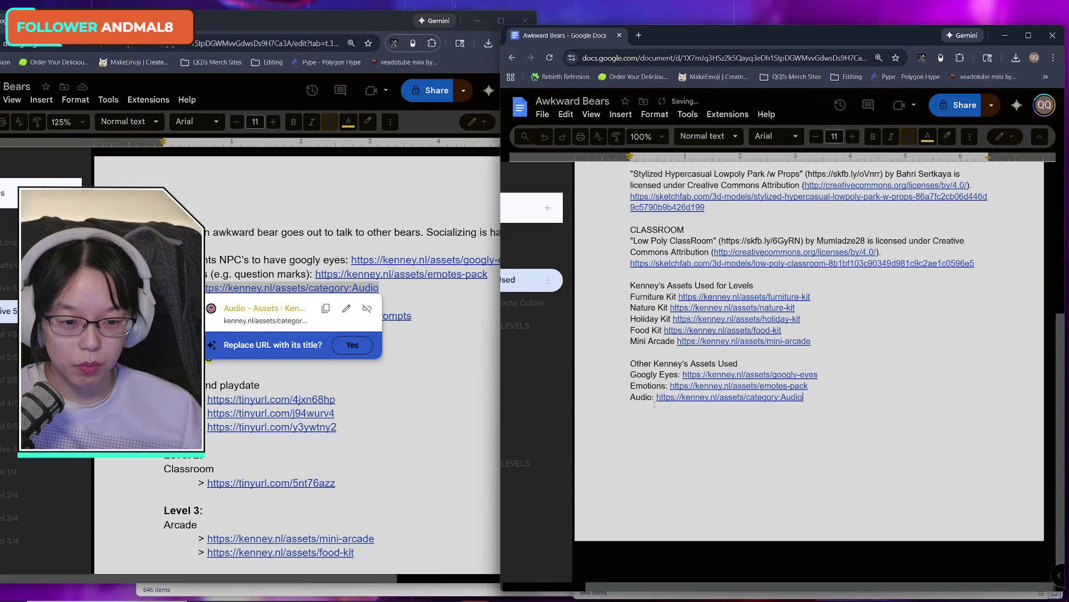
- Add a 'UI/Settings:' entry with the ui-pack link
{"action": "left_click", "coordinate": [190, 335]}
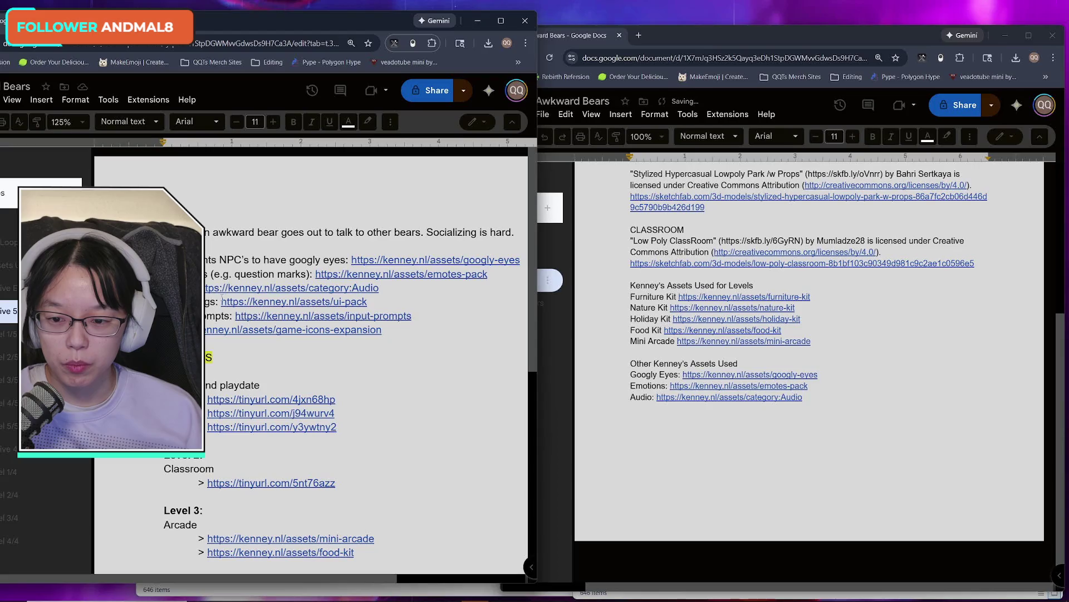
{"action": "left_click_drag", "start_coordinate": [222, 302], "coordinate": [367, 302]}
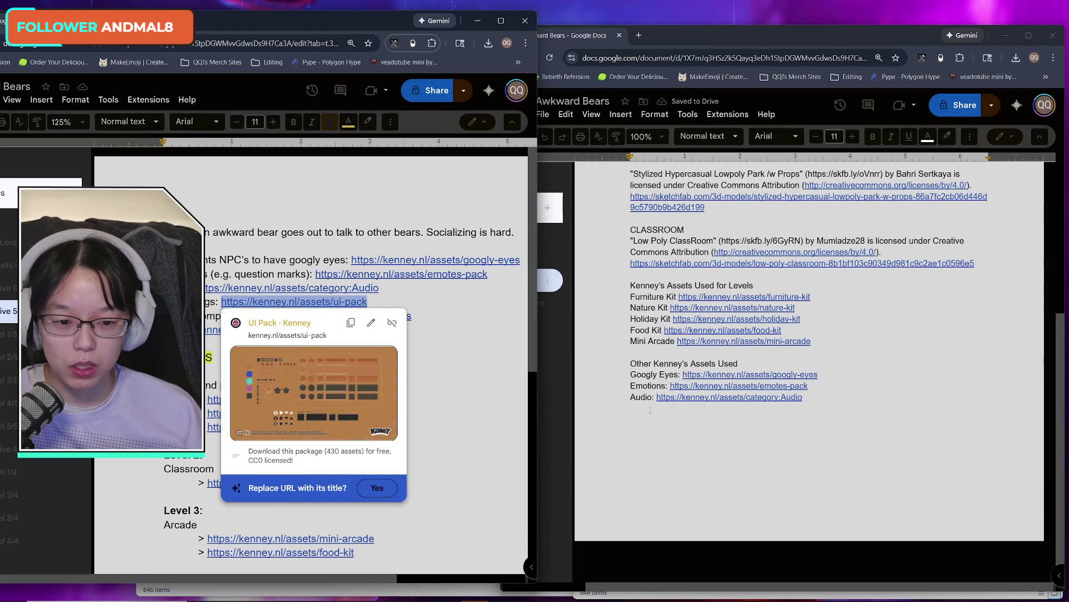
{"action": "left_click", "coordinate": [650, 410]}
{"action": "type", "text": "UI/Settings:"}
{"action": "key", "text": "ctrl+v"}
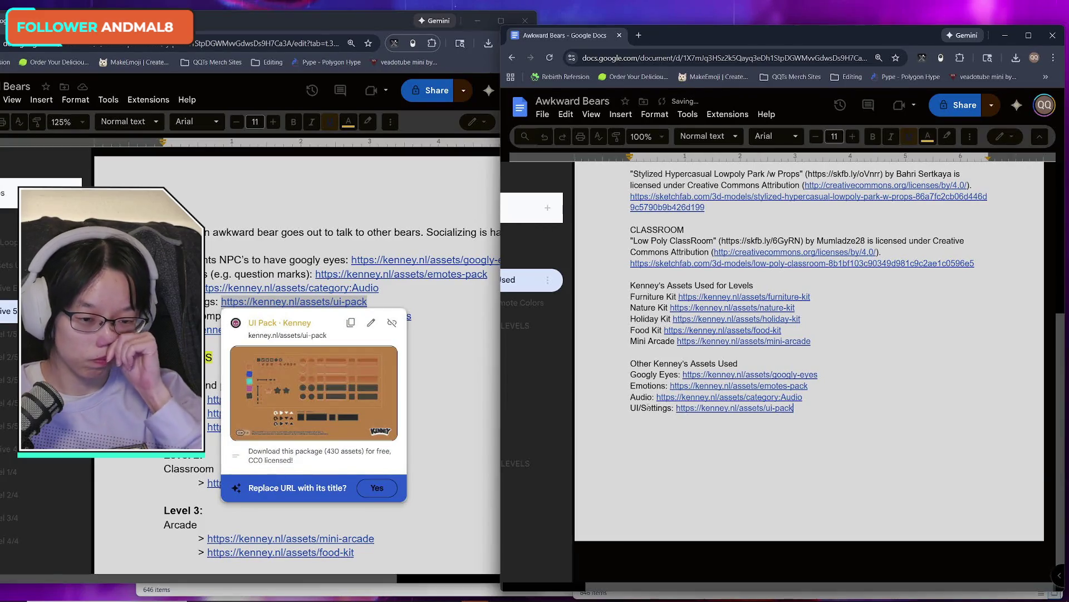
{"action": "key", "text": "Return"}
- Add an 'Input prompts:' entry with the input-prompts link
{"action": "left_click", "coordinate": [229, 322]}
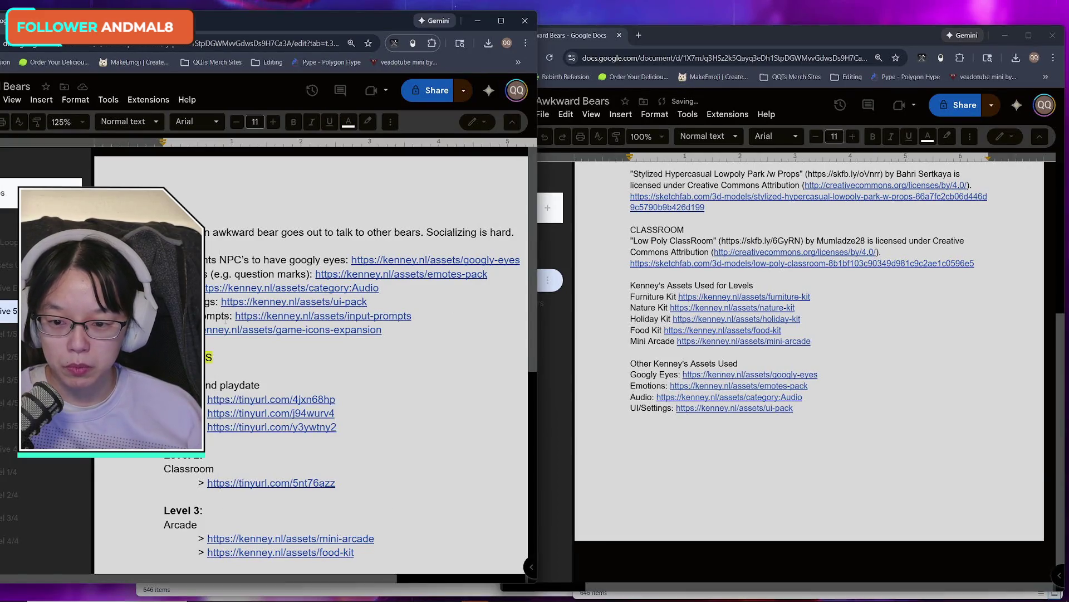
{"action": "left_click_drag", "start_coordinate": [236, 316], "coordinate": [411, 316]}
{"action": "key", "text": "ctrl+c"}
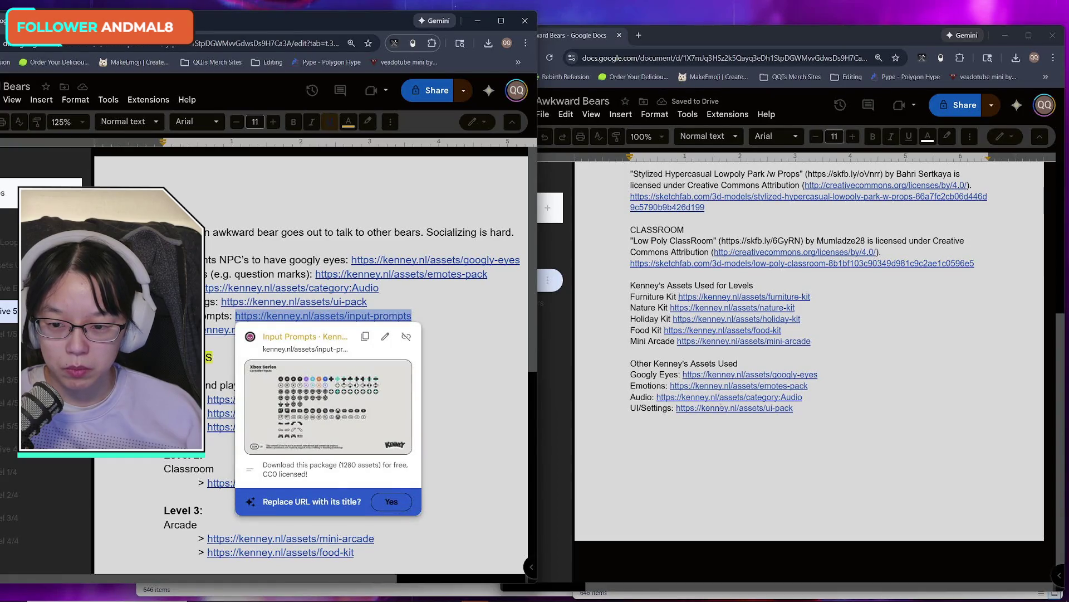
{"action": "left_click", "coordinate": [657, 420]}
{"action": "type", "text": "INp"}
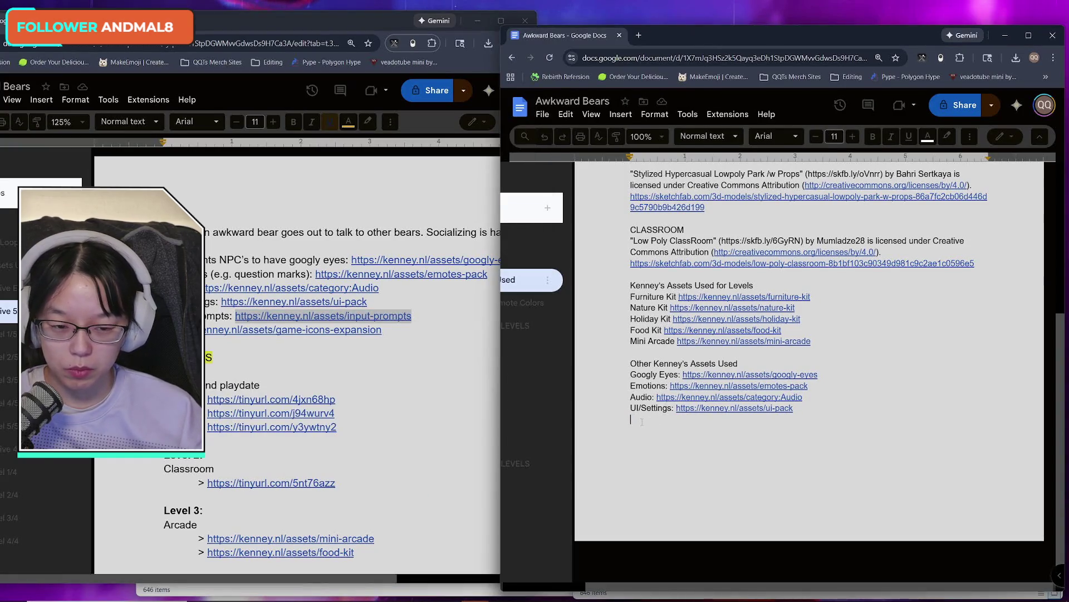
{"action": "key", "text": "BackSpace"}
{"action": "key", "text": "BackSpace"}
{"action": "key", "text": "BackSpace"}
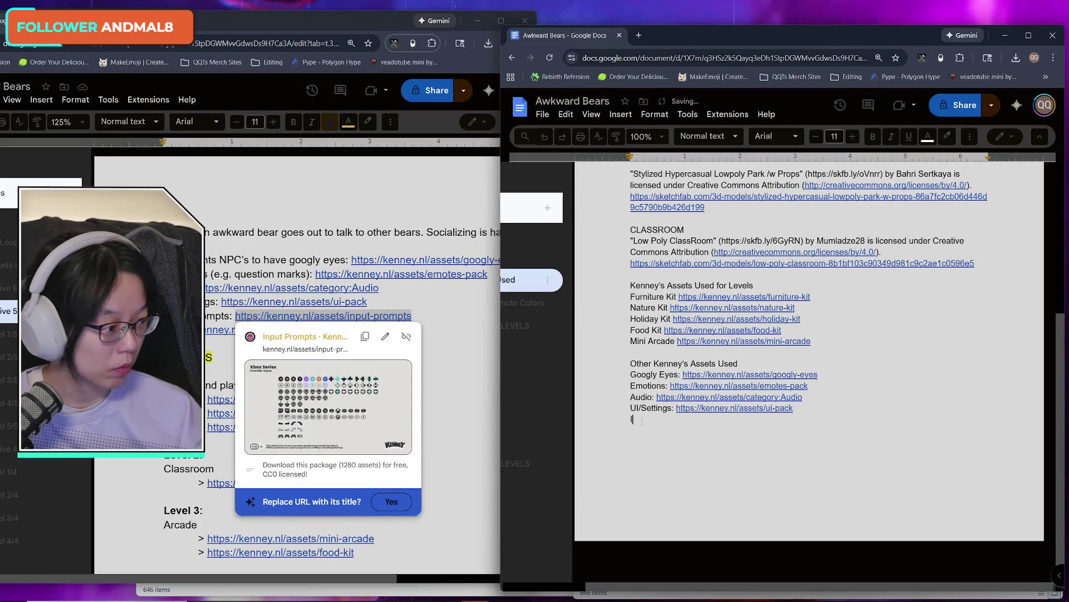
{"action": "type", "text": "Input promp"}
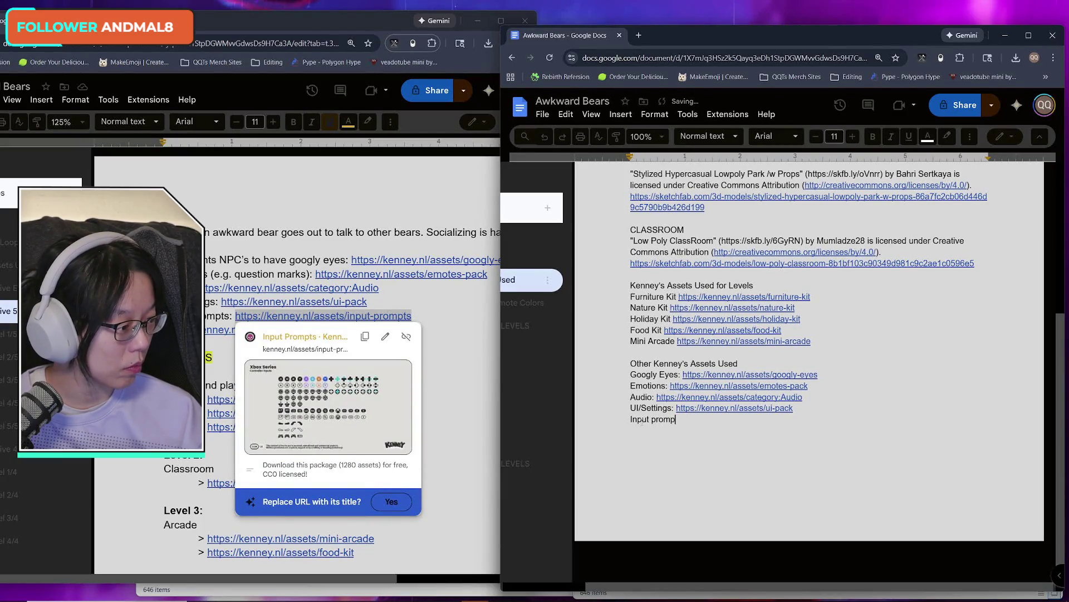
{"action": "type", "text": "ts:"}
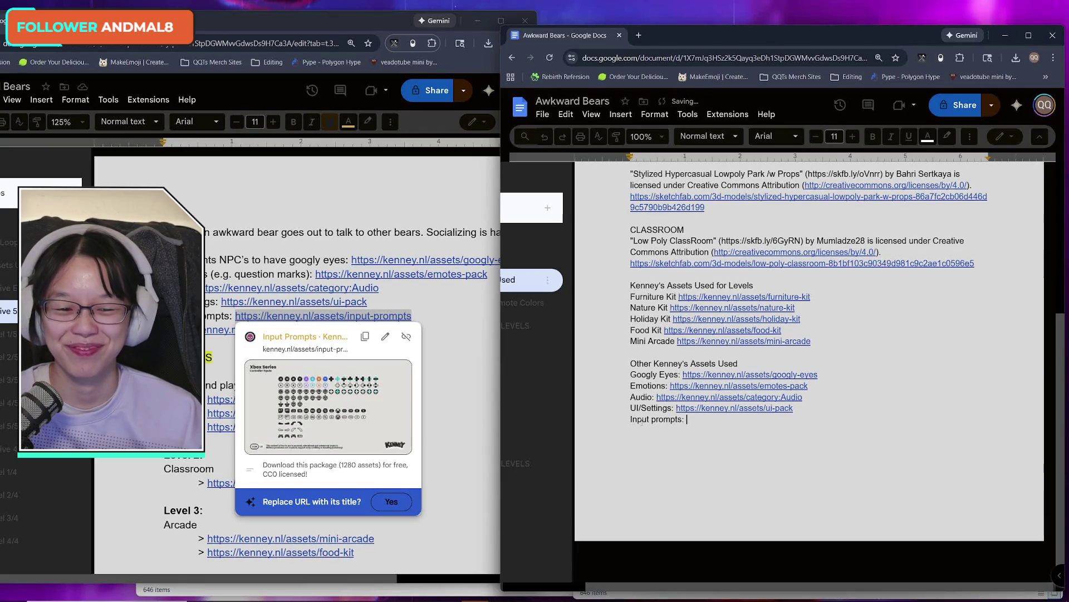
{"action": "key", "text": "ctrl+v"}
{"action": "key", "text": "Return"}
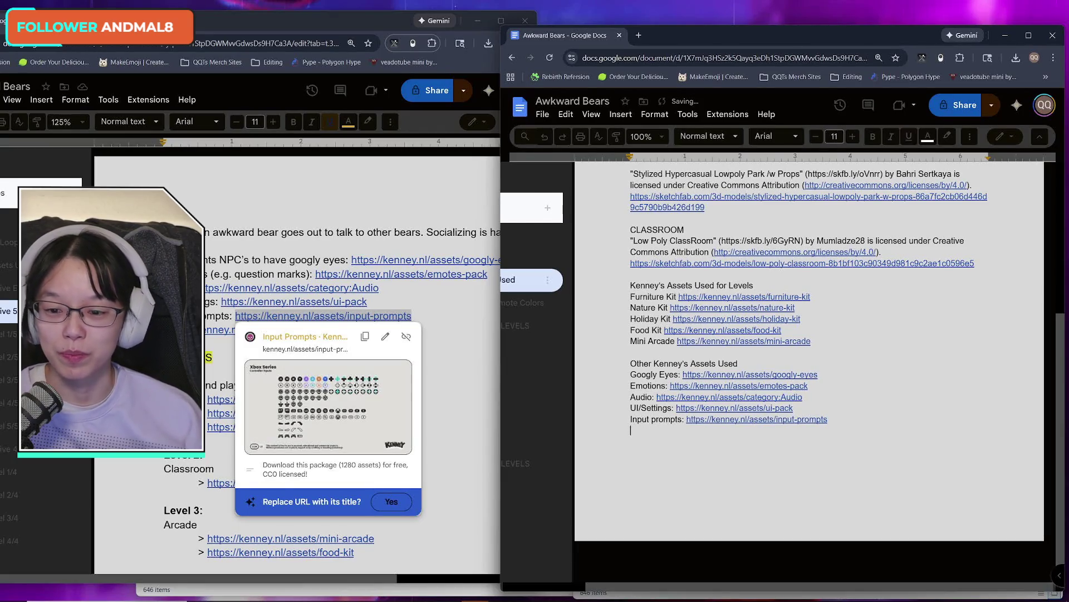
- Paste the game-icons-expansion link on the next credits line
{"action": "left_click_drag", "start_coordinate": [385, 330], "coordinate": [184, 330]}
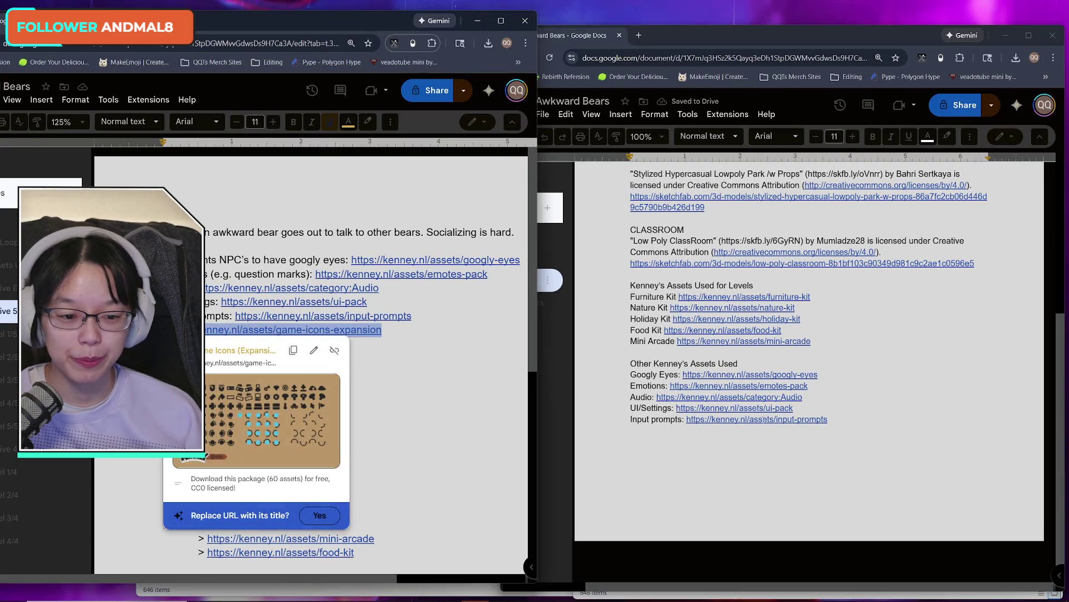
{"action": "key", "text": "ctrl+c"}
{"action": "left_click", "coordinate": [604, 422]}
{"action": "key", "text": "ctrl+v"}
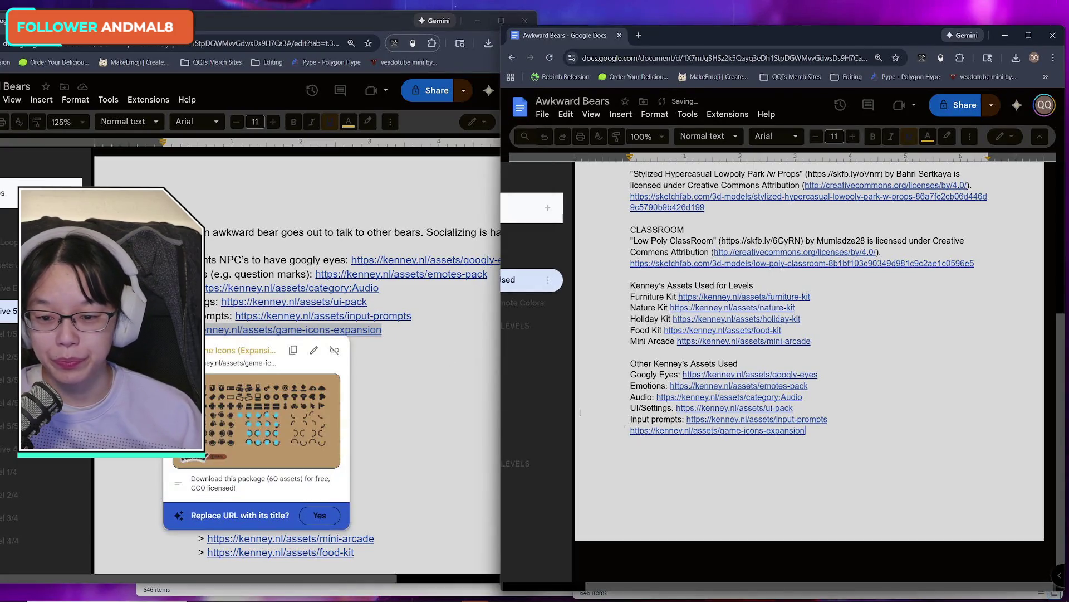
{"action": "scroll", "coordinate": [818, 478], "scroll_direction": "up", "scroll_amount": 4}
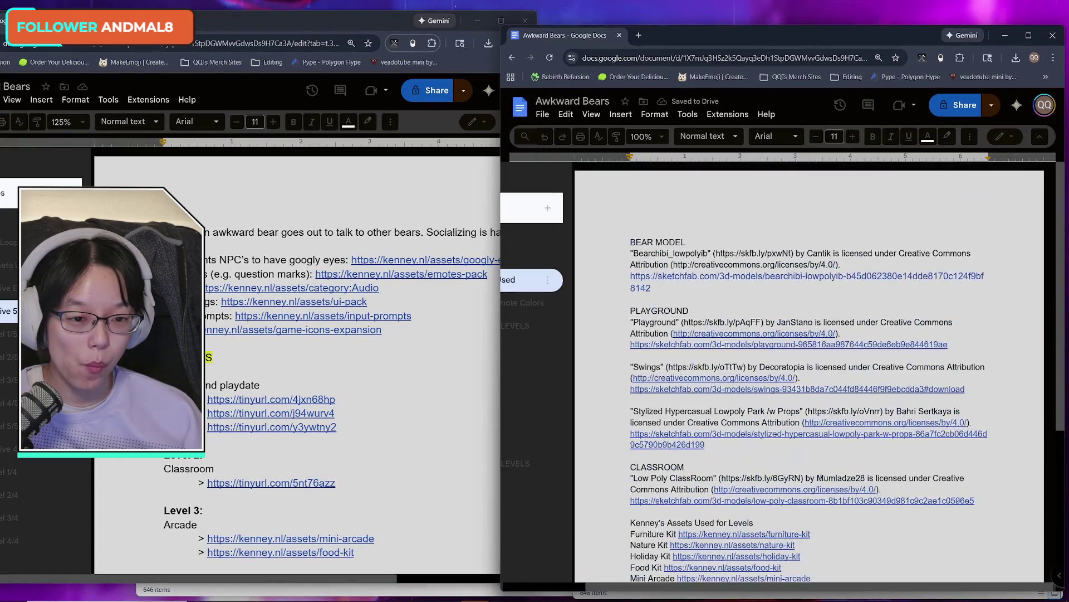
- Drag the 5 LEVELS plan window forward, widen it, and click into its asset notes
{"action": "scroll", "coordinate": [819, 478], "scroll_direction": "down", "scroll_amount": 4}
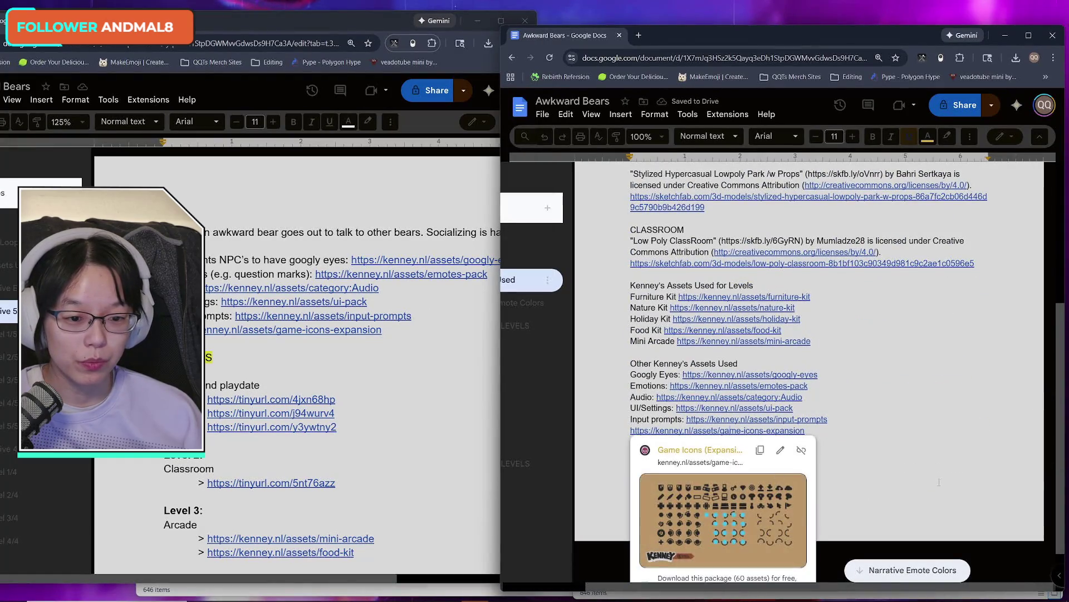
{"action": "scroll", "coordinate": [885, 477], "scroll_direction": "up", "scroll_amount": 3}
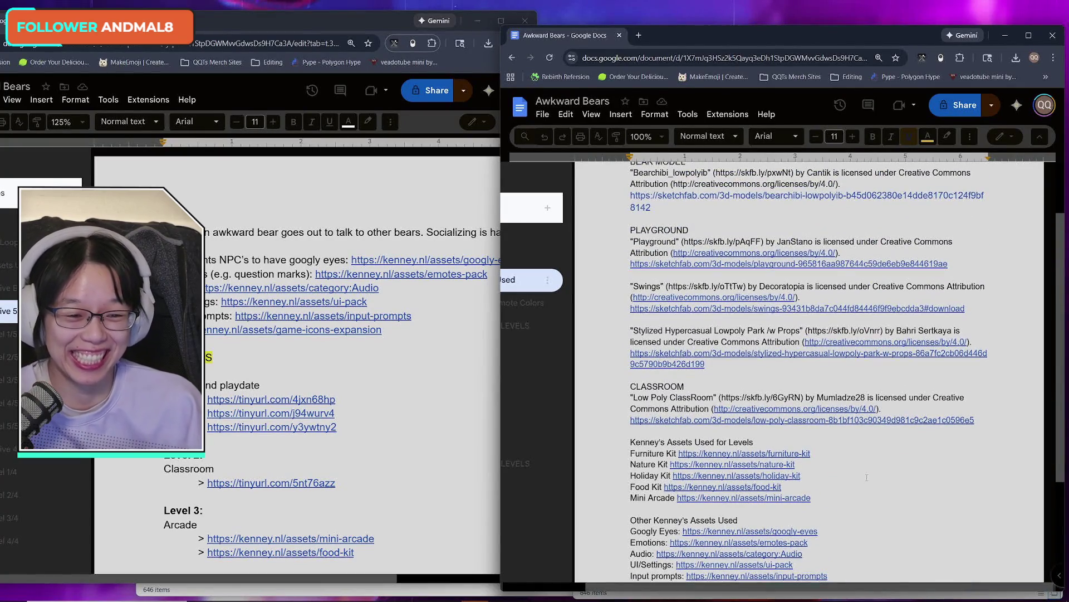
{"action": "scroll", "coordinate": [867, 478], "scroll_direction": "up", "scroll_amount": 2}
{"action": "scroll", "coordinate": [867, 479], "scroll_direction": "down", "scroll_amount": 4}
{"action": "scroll", "coordinate": [866, 478], "scroll_direction": "up", "scroll_amount": 5}
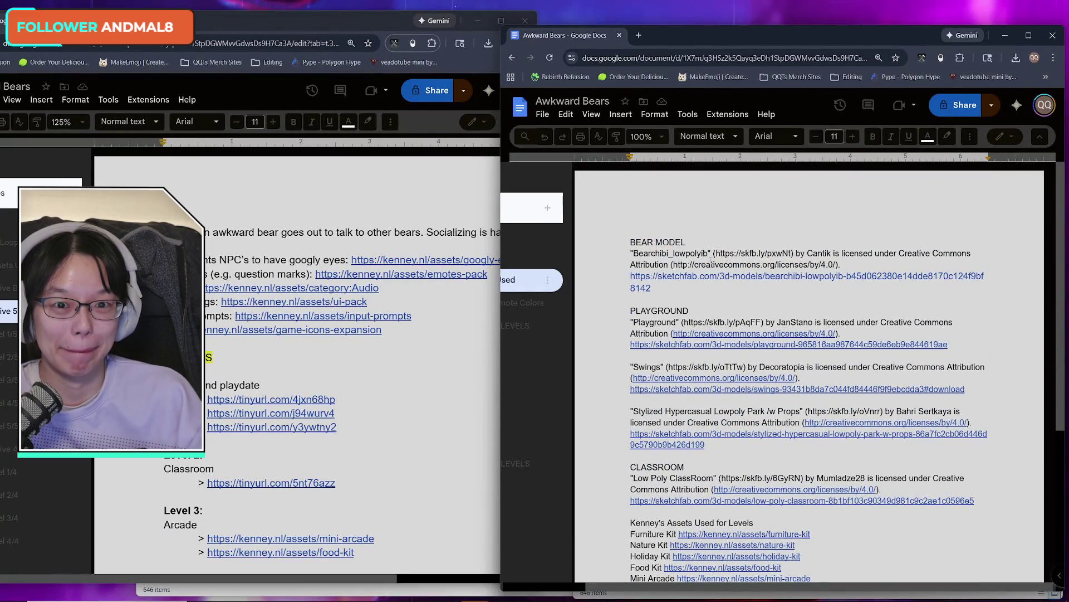
{"action": "mouse_move", "coordinate": [304, 19]}
{"action": "left_mouse_down"}
{"action": "mouse_move", "coordinate": [423, 26]}
{"action": "mouse_move", "coordinate": [389, 24]}
{"action": "left_mouse_up"}
{"action": "mouse_move", "coordinate": [622, 237]}
{"action": "left_mouse_down"}
{"action": "mouse_move", "coordinate": [722, 243]}
{"action": "mouse_move", "coordinate": [421, 250]}
{"action": "mouse_move", "coordinate": [684, 263]}
{"action": "left_mouse_up"}
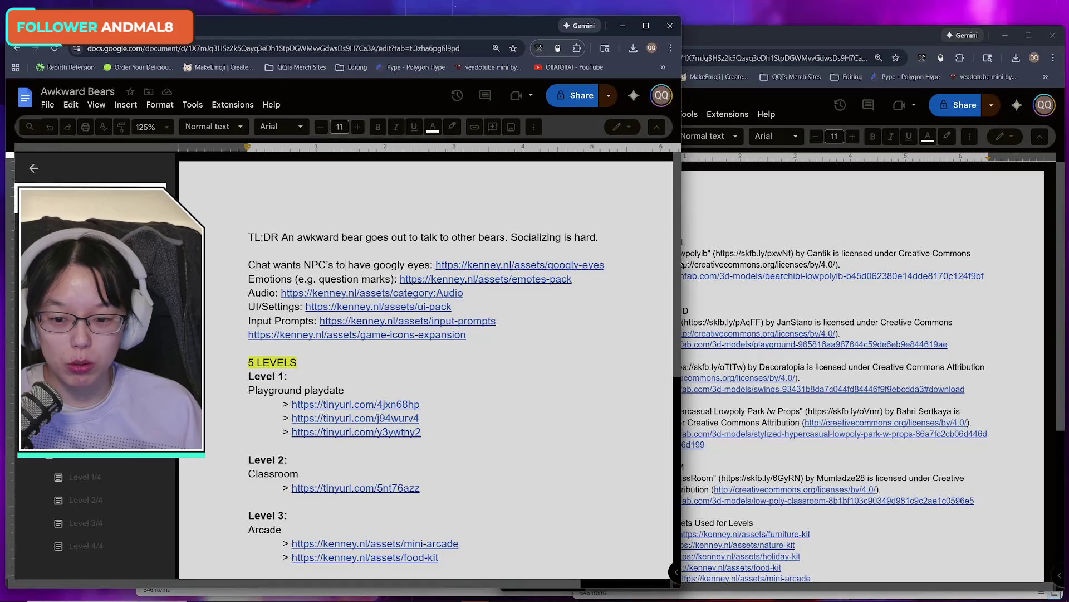
{"action": "left_click", "coordinate": [284, 293]}
{"action": "left_click", "coordinate": [274, 279]}
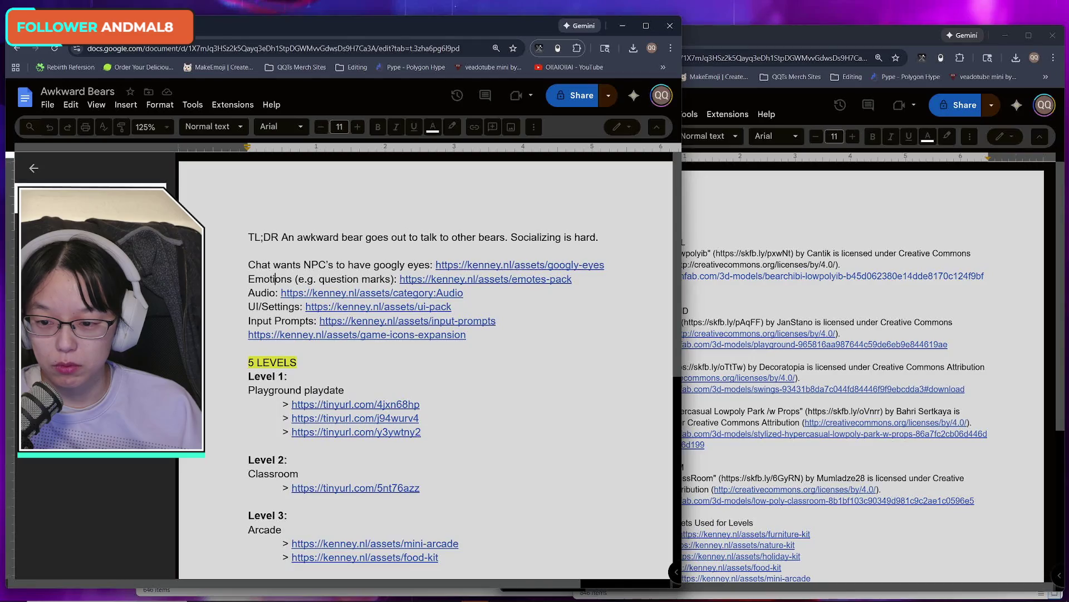
- On the 4 LEVELS tab, add the note 'For if we have to scale back on game.' under the summary
{"action": "key", "text": "ctrl+shift+Page_Down"}
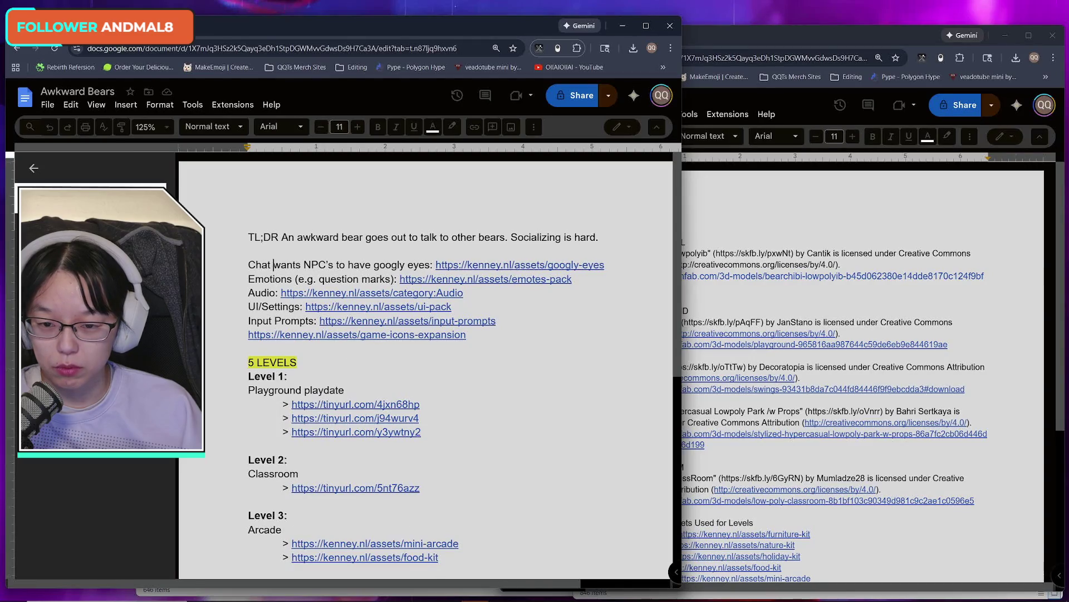
{"action": "left_click", "coordinate": [613, 241]}
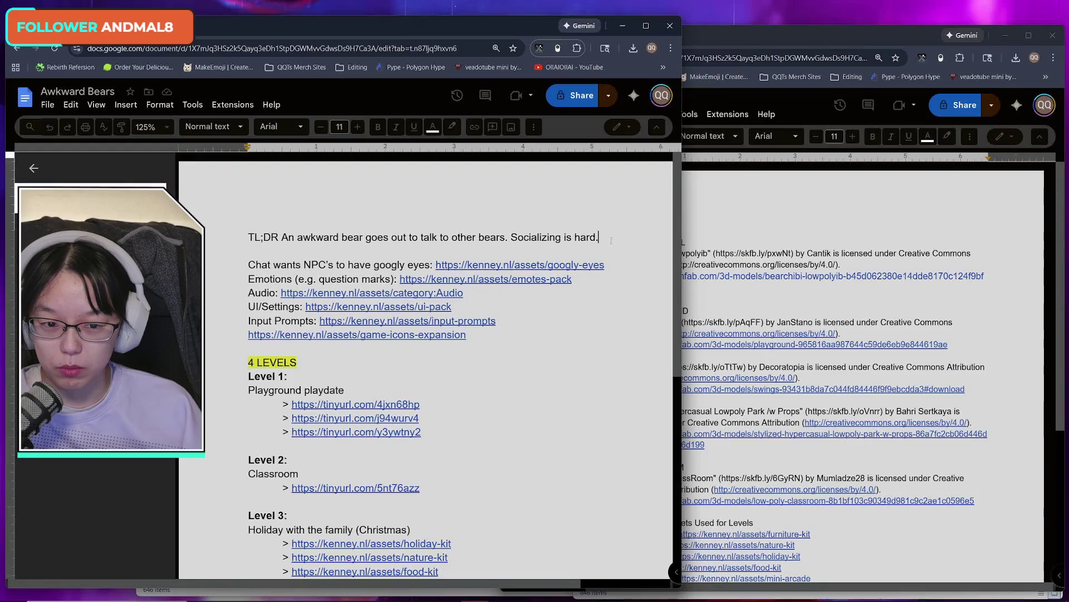
{"action": "key", "text": "Return"}
{"action": "type", "text": "Fr="}
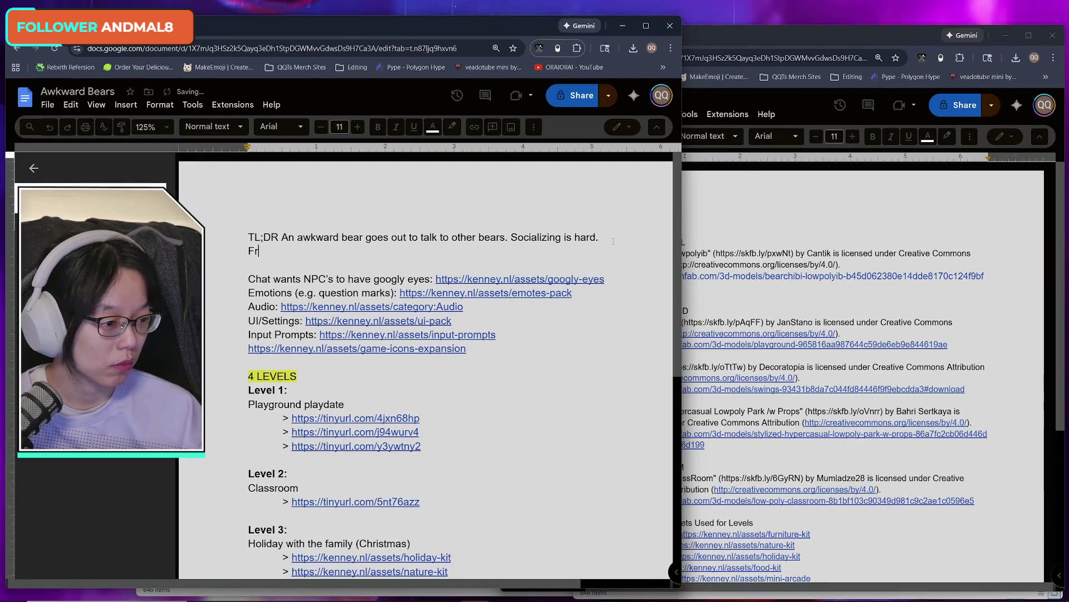
{"action": "key", "text": "BackSpace"}
{"action": "key", "text": "BackSpace"}
{"action": "type", "text": "or when y"}
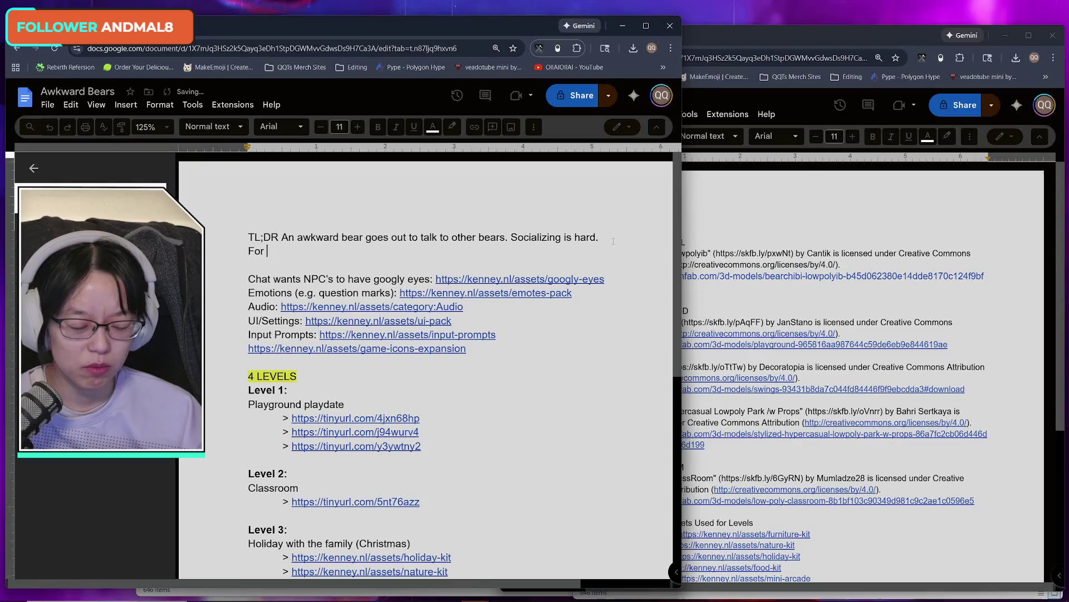
{"action": "type", "text": "ou"}
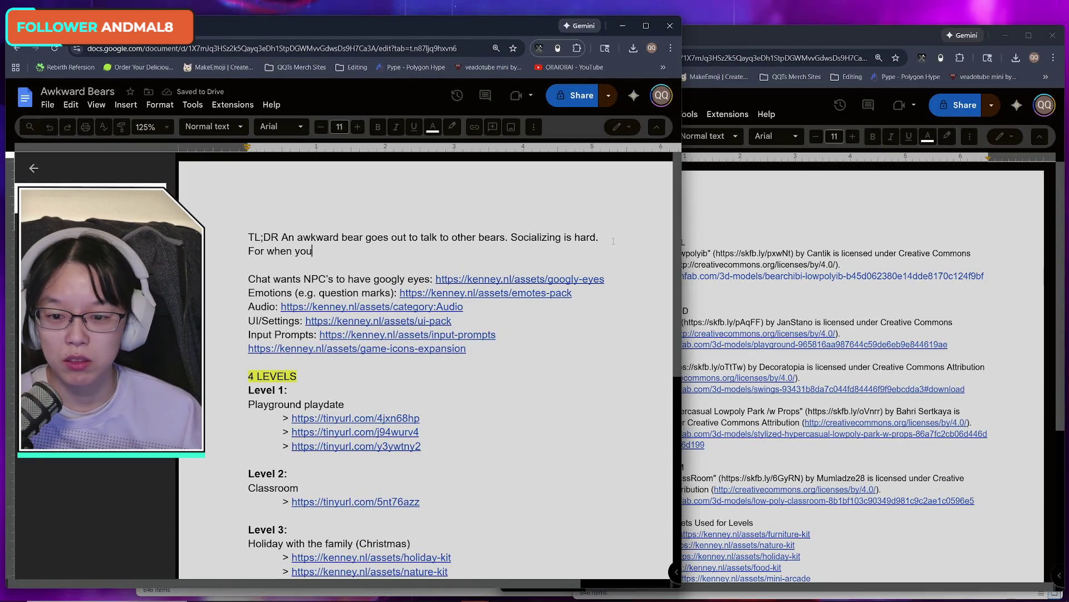
{"action": "key", "text": "BackSpace"}
{"action": "key", "text": "BackSpace"}
{"action": "key", "text": "BackSpace"}
{"action": "type", "text": "we have to sc"}
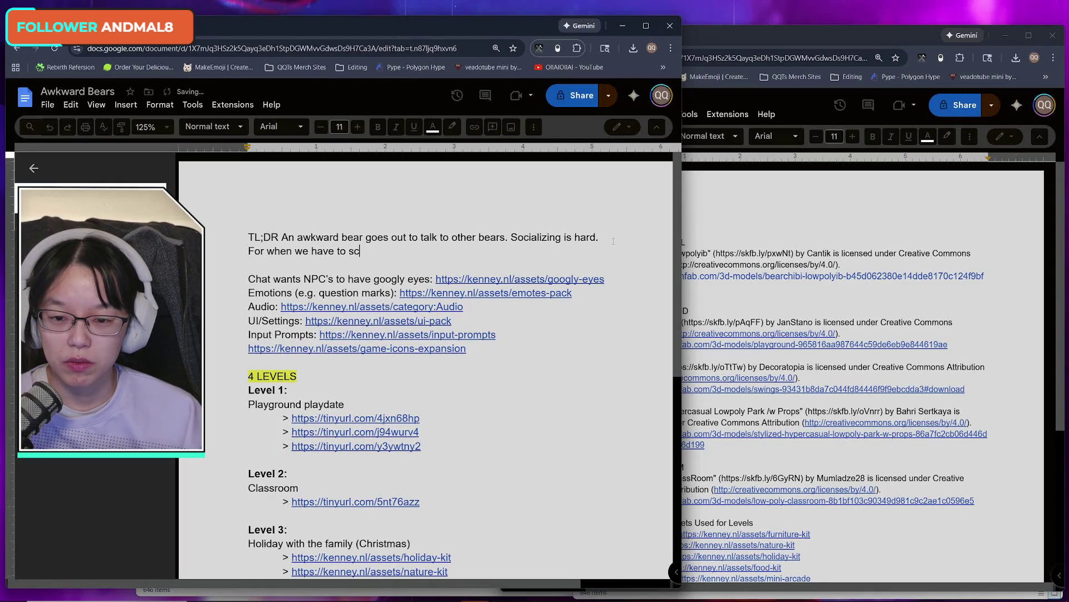
{"action": "type", "text": "ale back"}
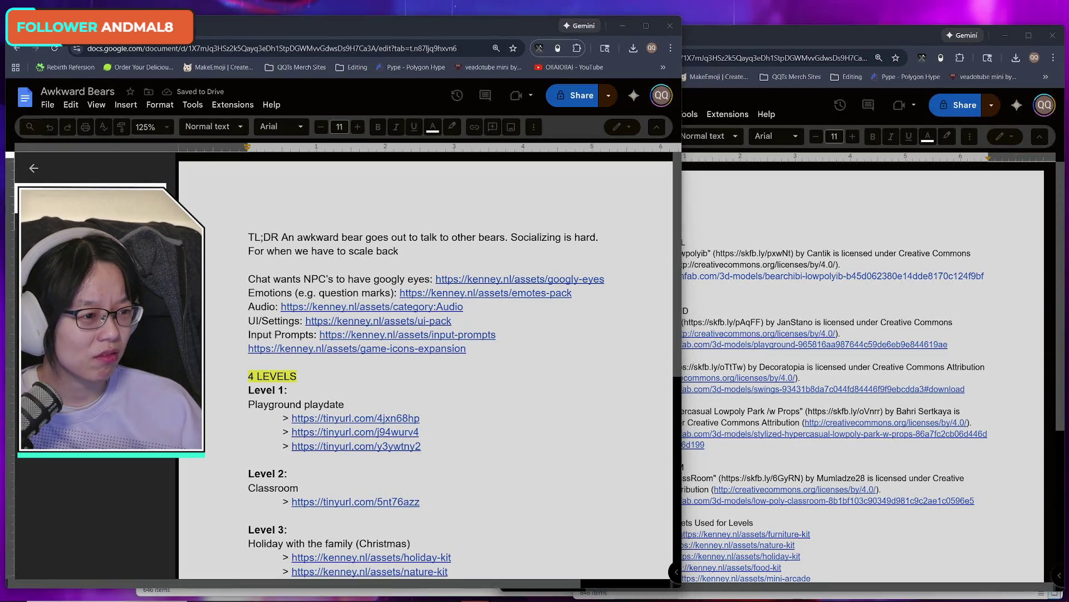
{"action": "left_click", "coordinate": [402, 251]}
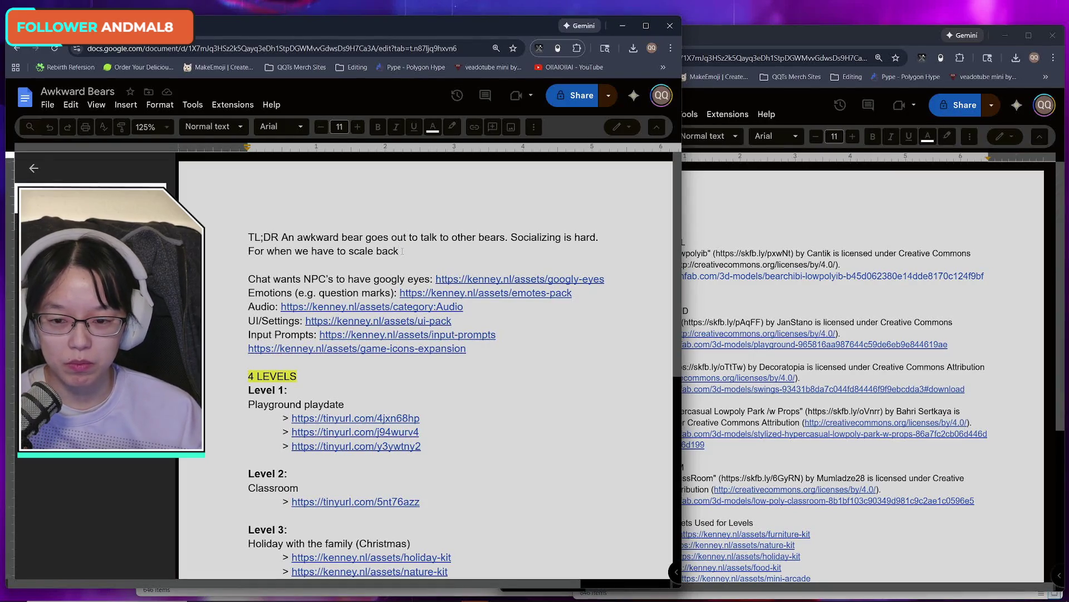
{"action": "key", "text": "BackSpace"}
{"action": "key", "text": "BackSpace"}
{"action": "key", "text": "BackSpace"}
{"action": "key", "text": "BackSpace"}
{"action": "key", "text": "BackSpace"}
{"action": "key", "text": "BackSpace"}
{"action": "type", "text": "if we have to scale back on "}
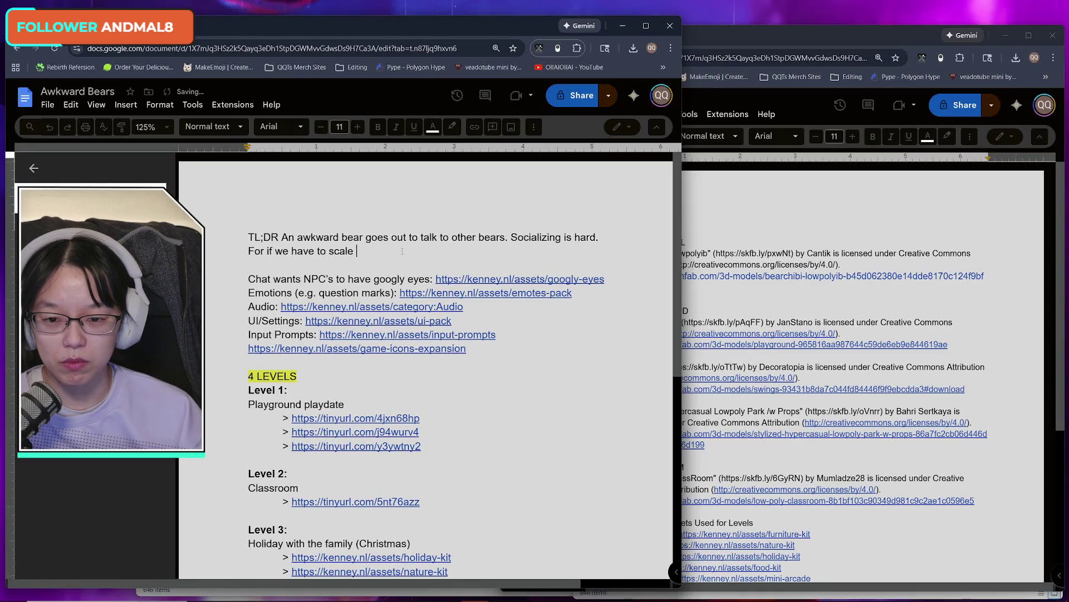
{"action": "type", "text": "game."}
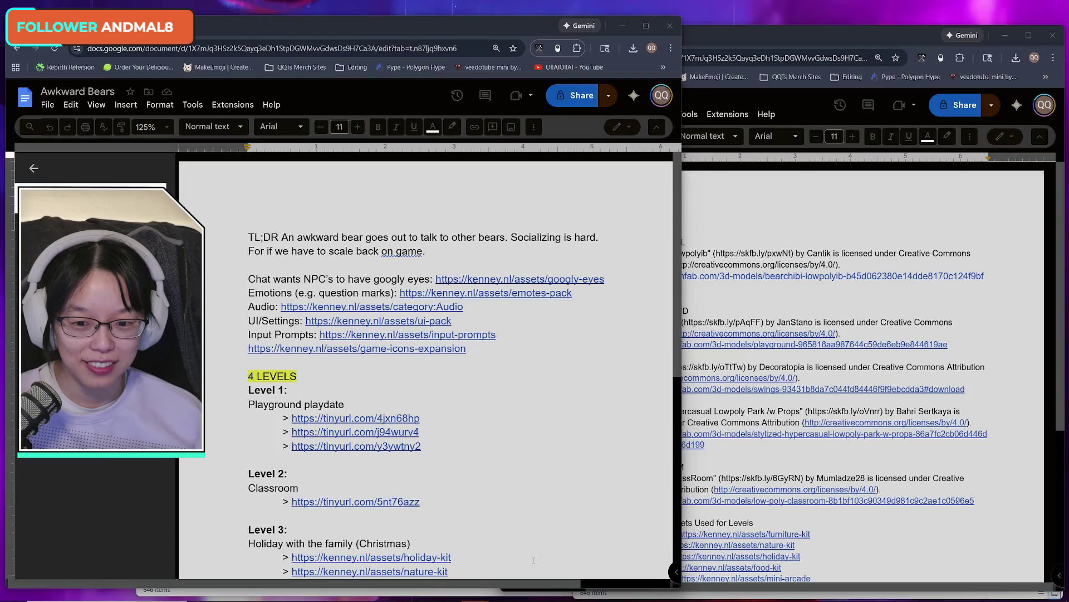
- Toggle undo and redo on the blank line above 4 LEVELS to compare recent edits
{"action": "double_click", "coordinate": [274, 364]}
{"action": "left_click", "coordinate": [274, 364]}
{"action": "key", "text": "ctrl+z"}
{"action": "key", "text": "ctrl+y"}
{"action": "key", "text": "ctrl+z"}
{"action": "key", "text": "ctrl+y"}
{"action": "key", "text": "ctrl+z"}
{"action": "key", "text": "ctrl+y"}
- Close the duplicate Docs window, leaving the asset credits document widened over the folder window
{"action": "left_click_drag", "start_coordinate": [734, 38], "coordinate": [734, 28]}
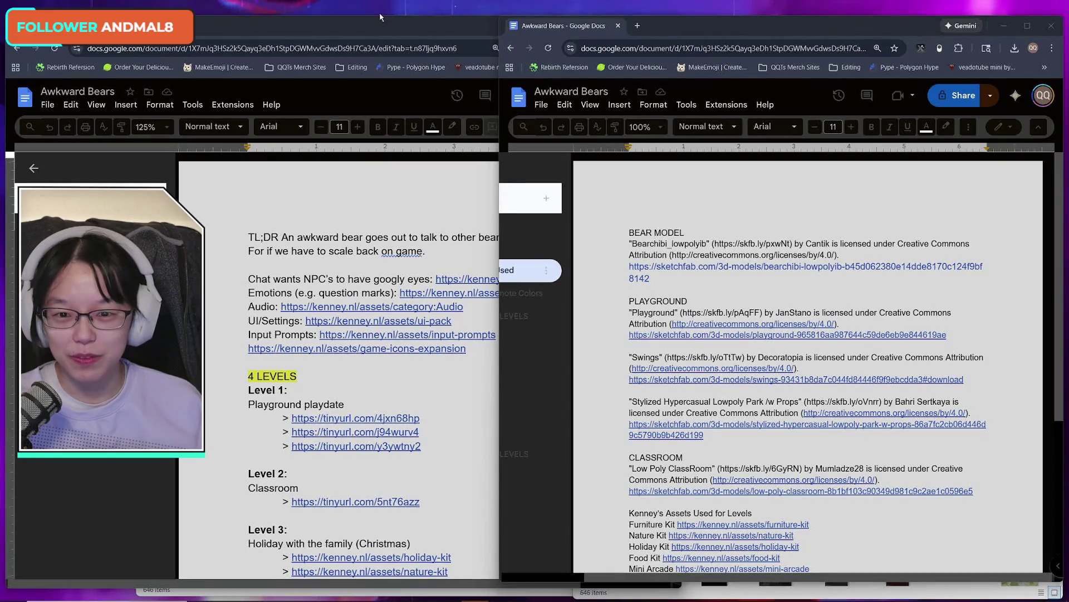
{"action": "left_click", "coordinate": [761, 255]}
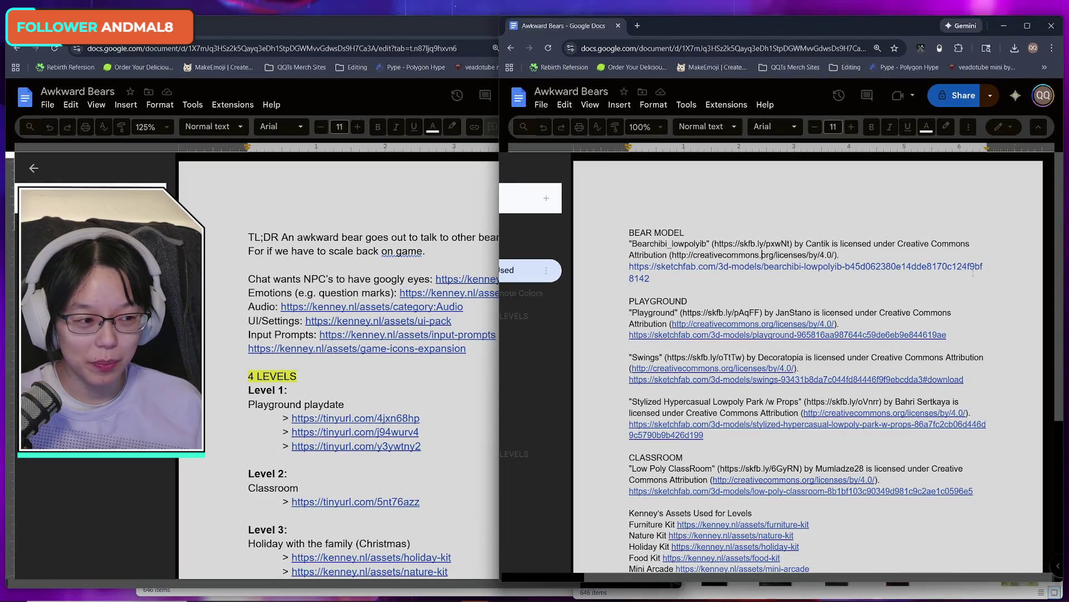
{"action": "left_click", "coordinate": [437, 16]}
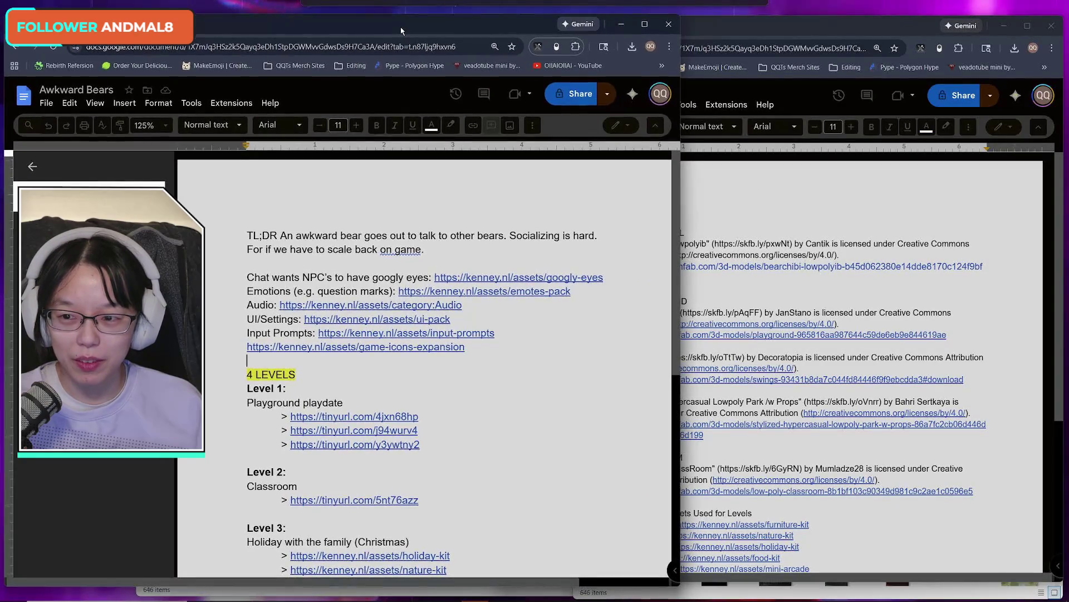
{"action": "left_click_drag", "start_coordinate": [401, 31], "coordinate": [401, 32]}
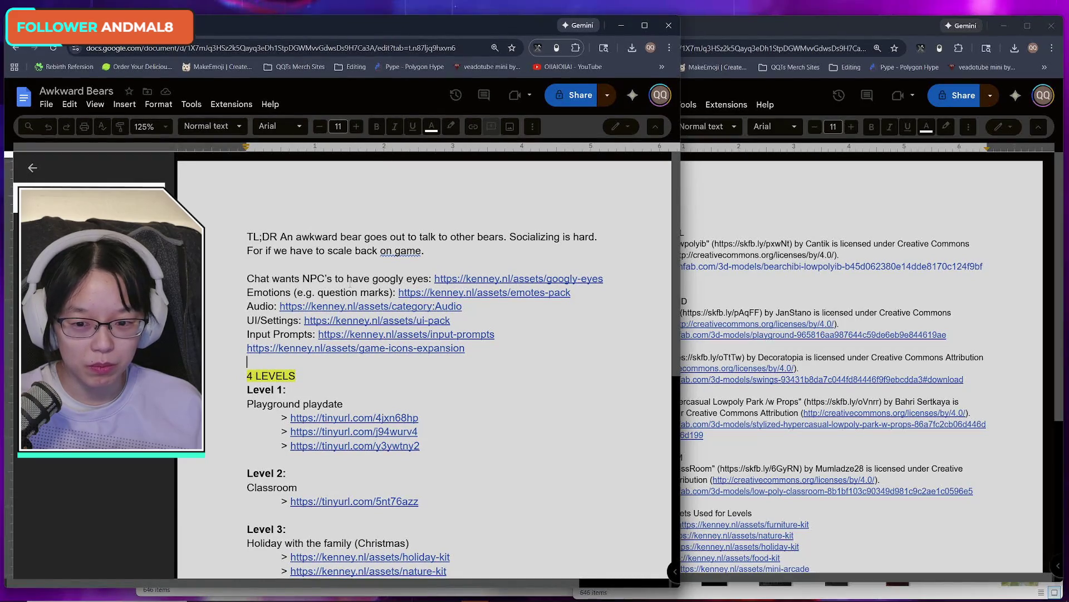
{"action": "left_click", "coordinate": [822, 92]}
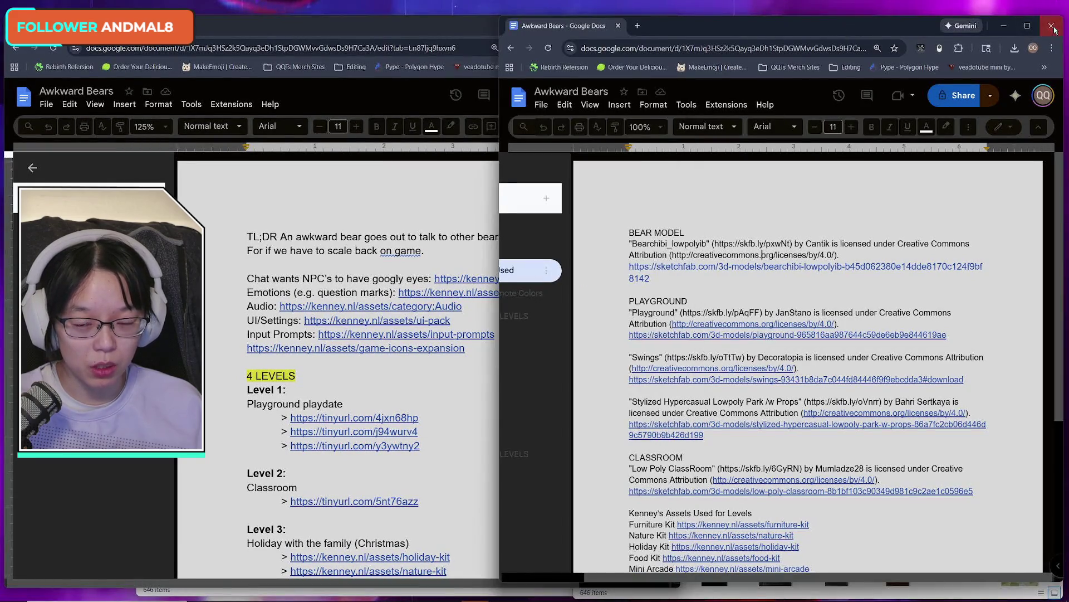
{"action": "left_click", "coordinate": [1051, 25]}
{"action": "left_click_drag", "start_coordinate": [682, 205], "coordinate": [947, 205]}
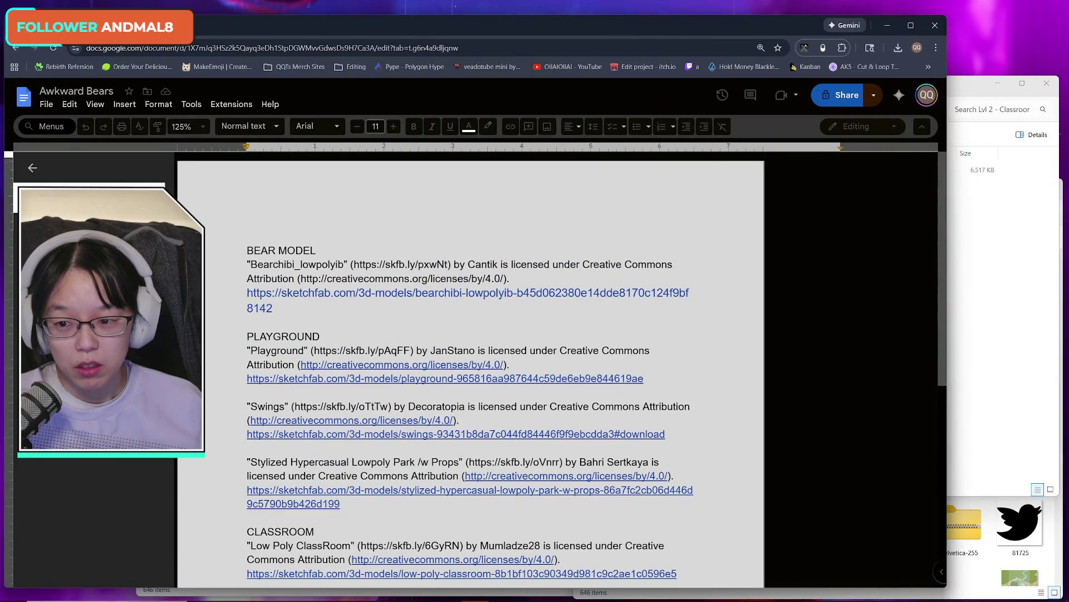
- Scroll through the tutorial and NPC conversation loop, then back to Screenshot mockups and Screens
{"action": "scroll", "coordinate": [448, 381], "scroll_direction": "down", "scroll_amount": 5}
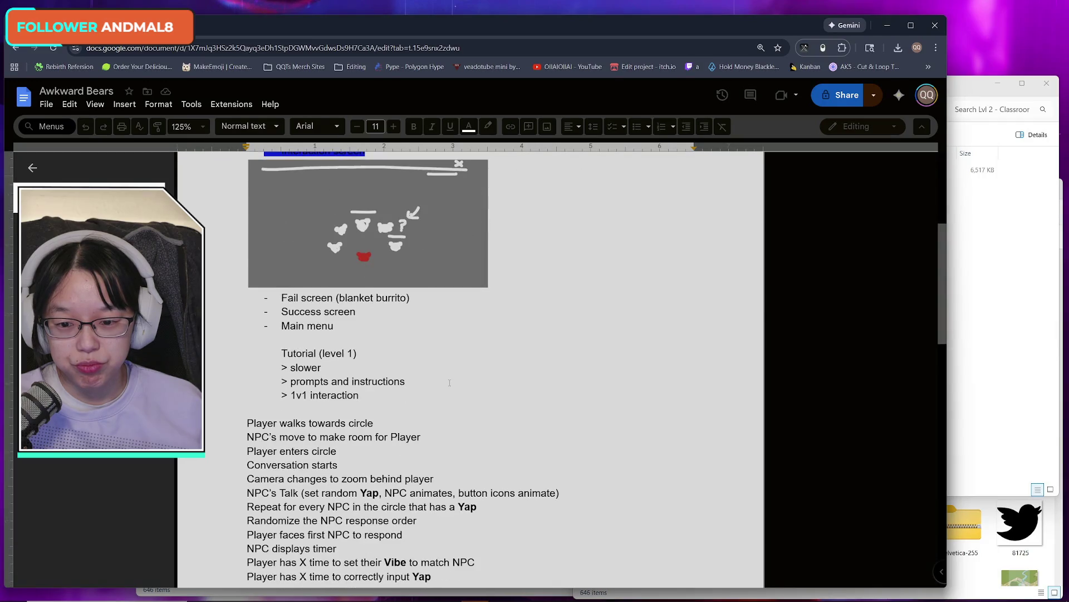
{"action": "scroll", "coordinate": [448, 381], "scroll_direction": "down", "scroll_amount": 5}
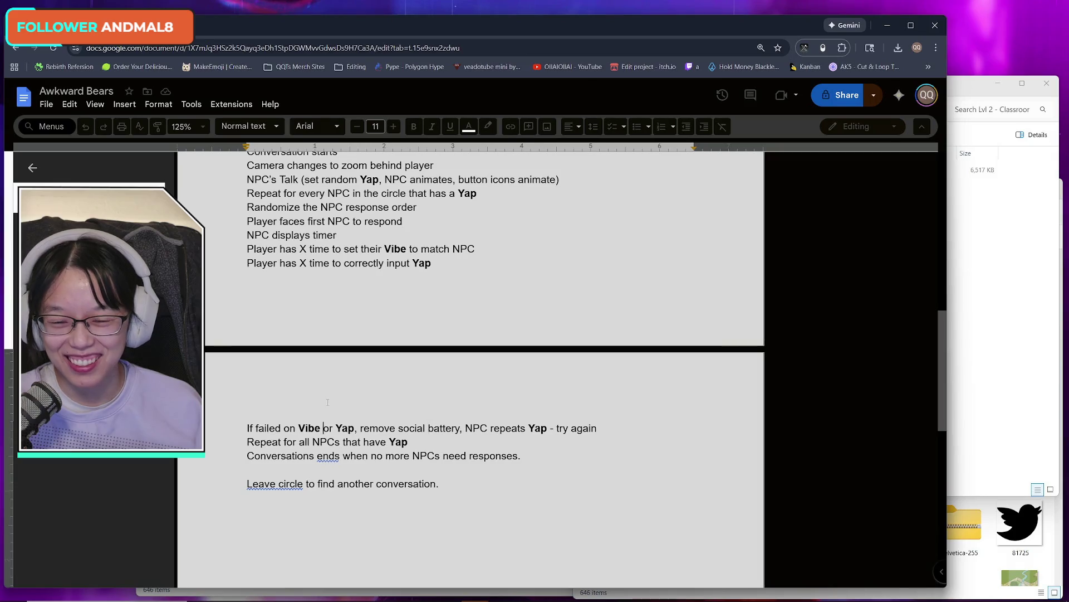
{"action": "scroll", "coordinate": [327, 402], "scroll_direction": "up", "scroll_amount": 8}
{"action": "scroll", "coordinate": [327, 401], "scroll_direction": "up", "scroll_amount": 2}
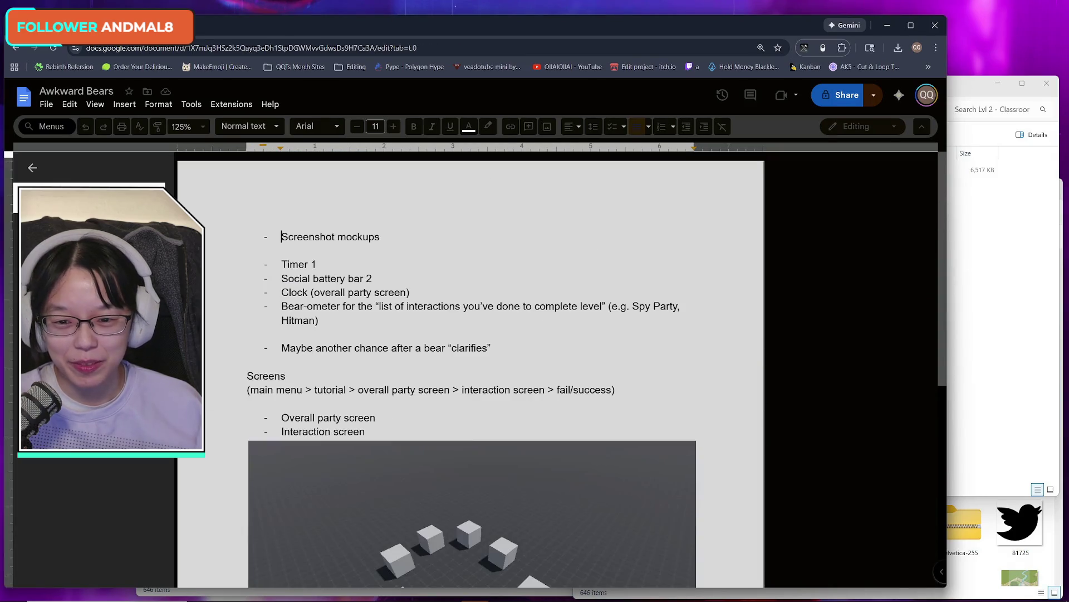
{"action": "scroll", "coordinate": [358, 367], "scroll_direction": "down", "scroll_amount": 2}
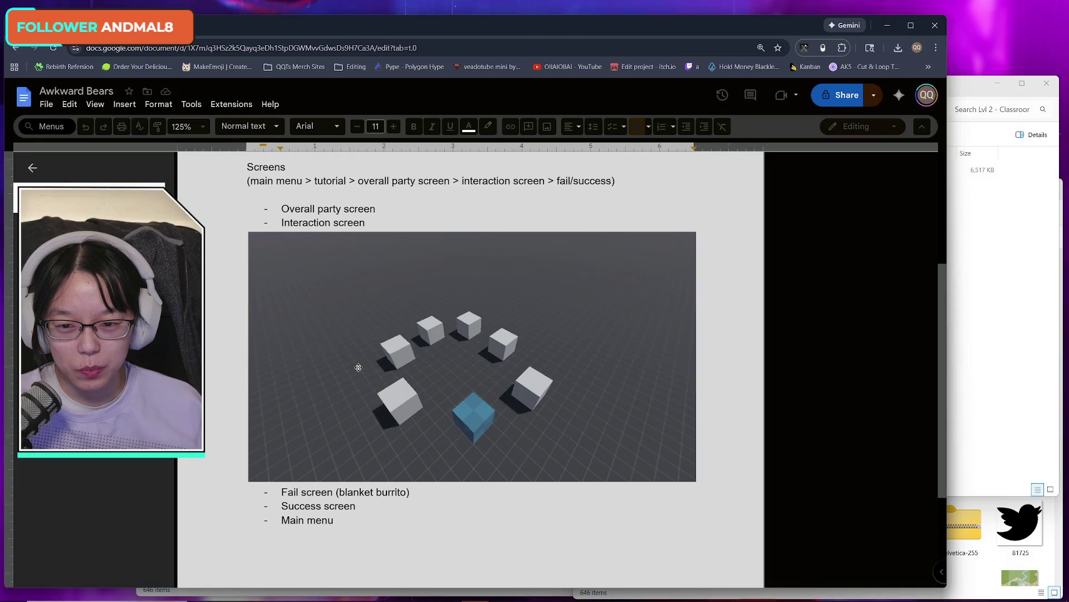
{"action": "scroll", "coordinate": [358, 367], "scroll_direction": "up", "scroll_amount": 2}
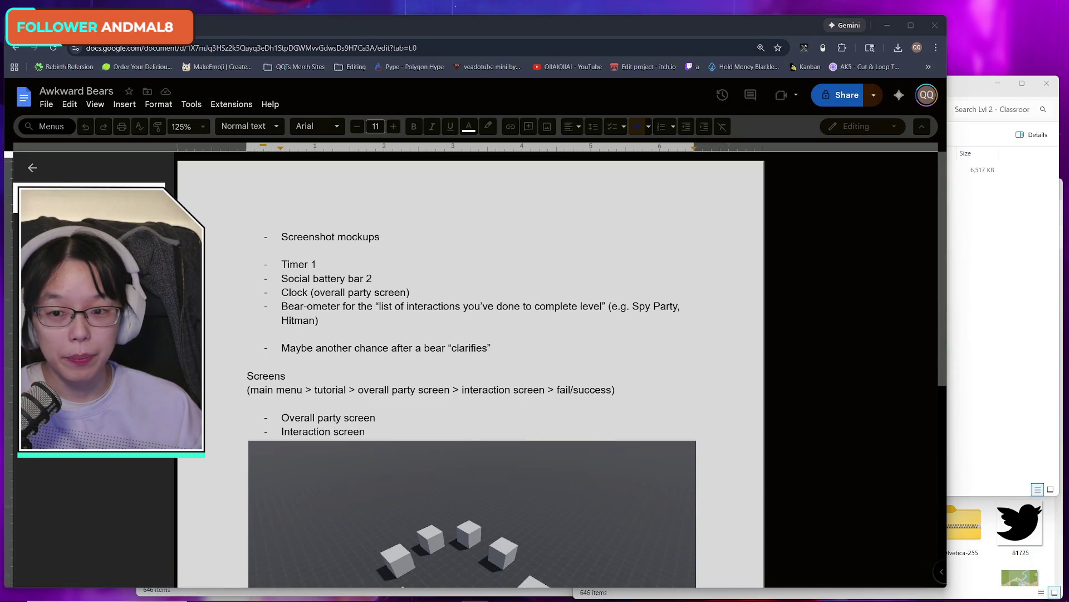
{"action": "mouse_move", "coordinate": [471, 30]}
{"action": "left_mouse_down"}
{"action": "mouse_move", "coordinate": [560, 29]}
{"action": "mouse_move", "coordinate": [527, 32]}
{"action": "left_mouse_up"}
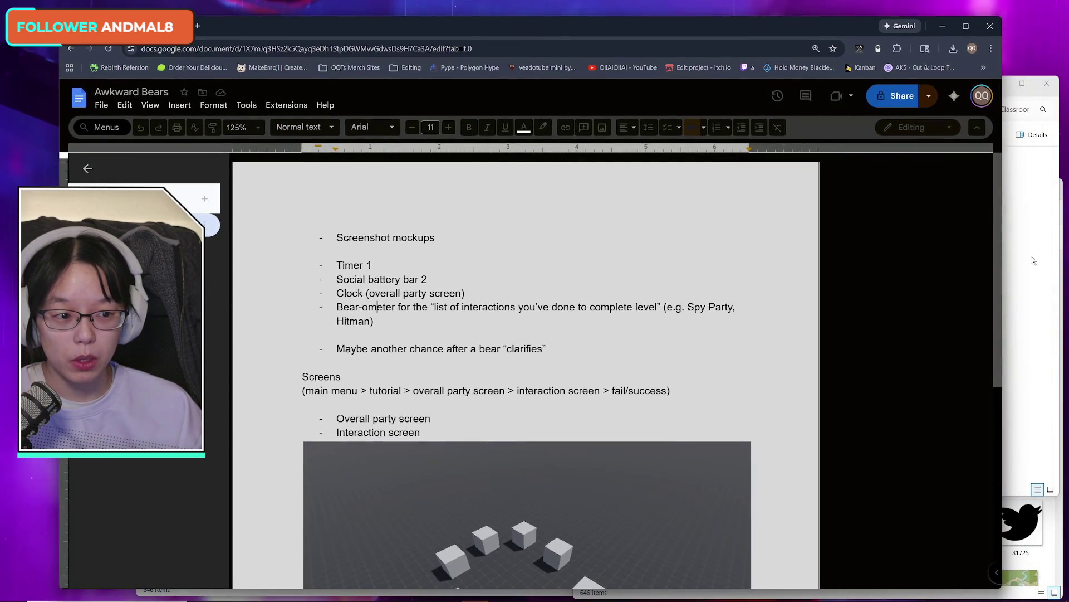
- Close the Models folder window, move the Downloads window higher, then close it too
{"action": "left_click", "coordinate": [1063, 162]}
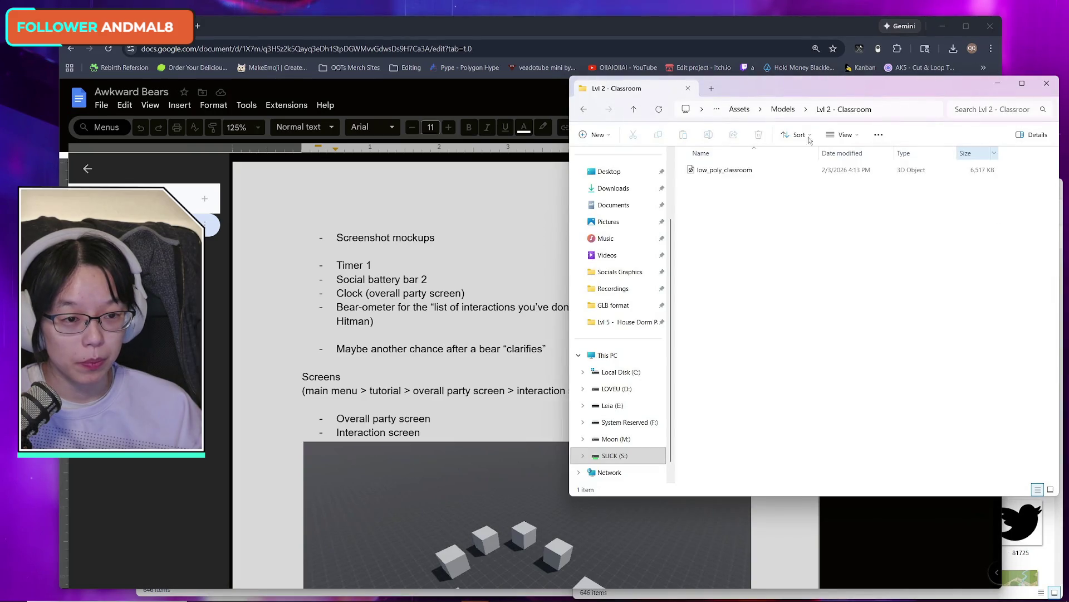
{"action": "left_click", "coordinate": [584, 109]}
{"action": "left_click", "coordinate": [933, 342]}
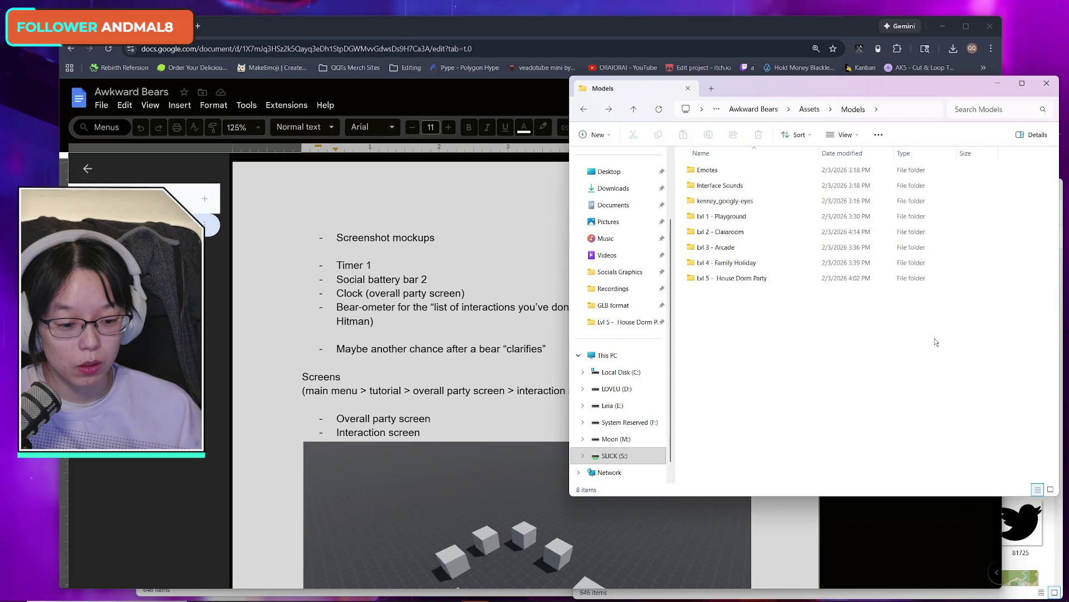
{"action": "left_click", "coordinate": [1047, 83]}
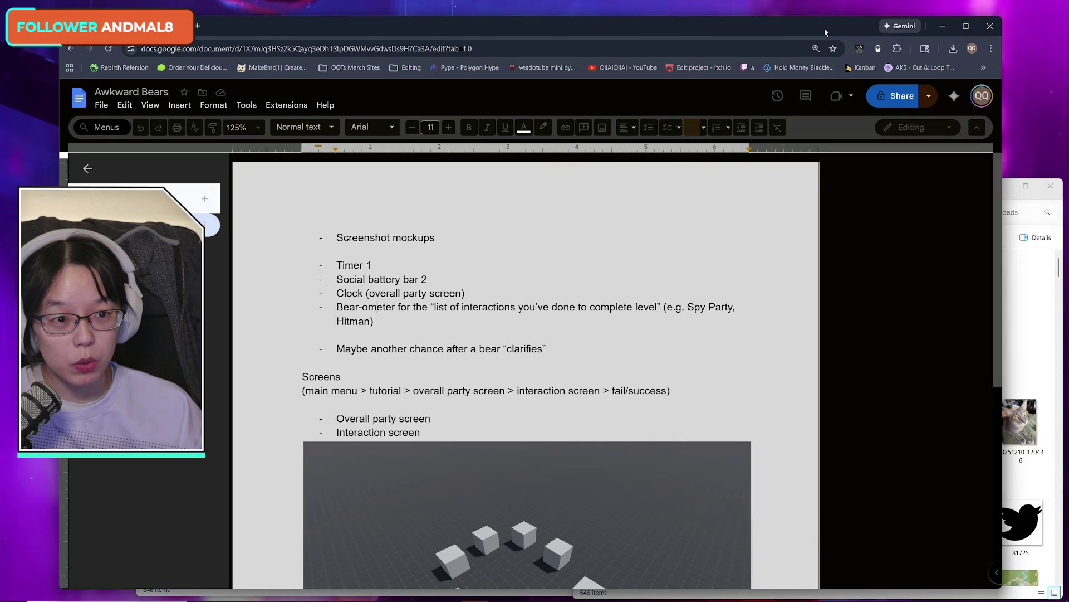
{"action": "left_click_drag", "start_coordinate": [825, 32], "coordinate": [829, 29]}
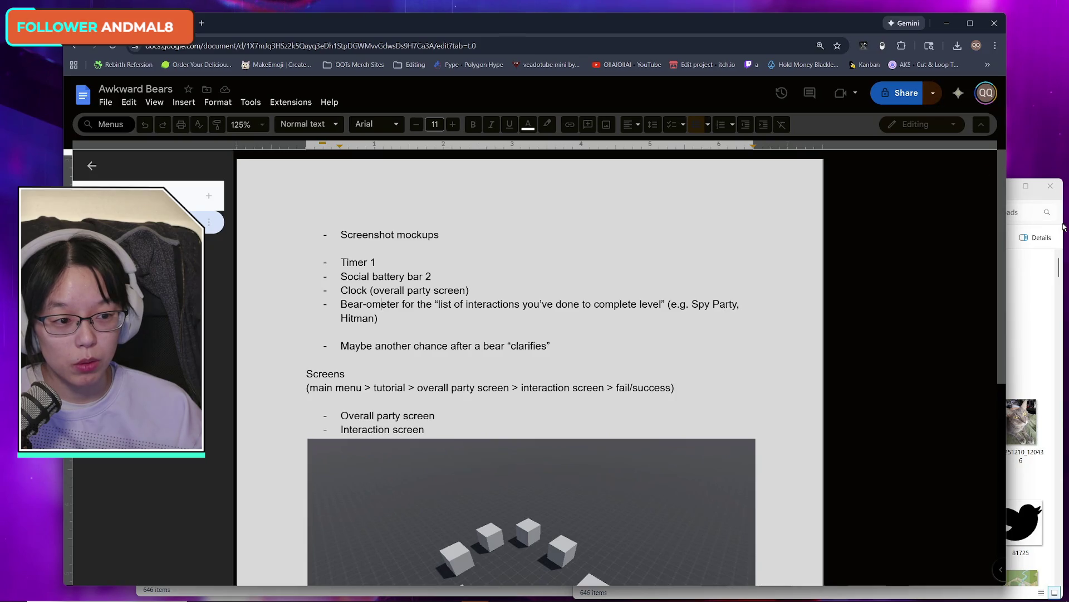
{"action": "left_click", "coordinate": [1064, 226]}
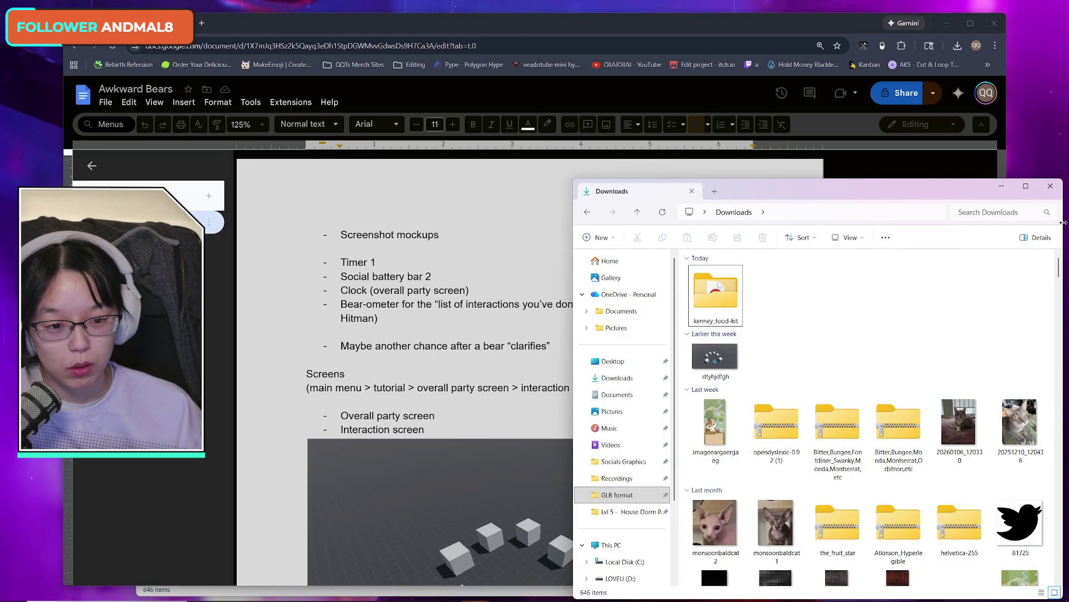
{"action": "left_click_drag", "start_coordinate": [950, 193], "coordinate": [944, 90]}
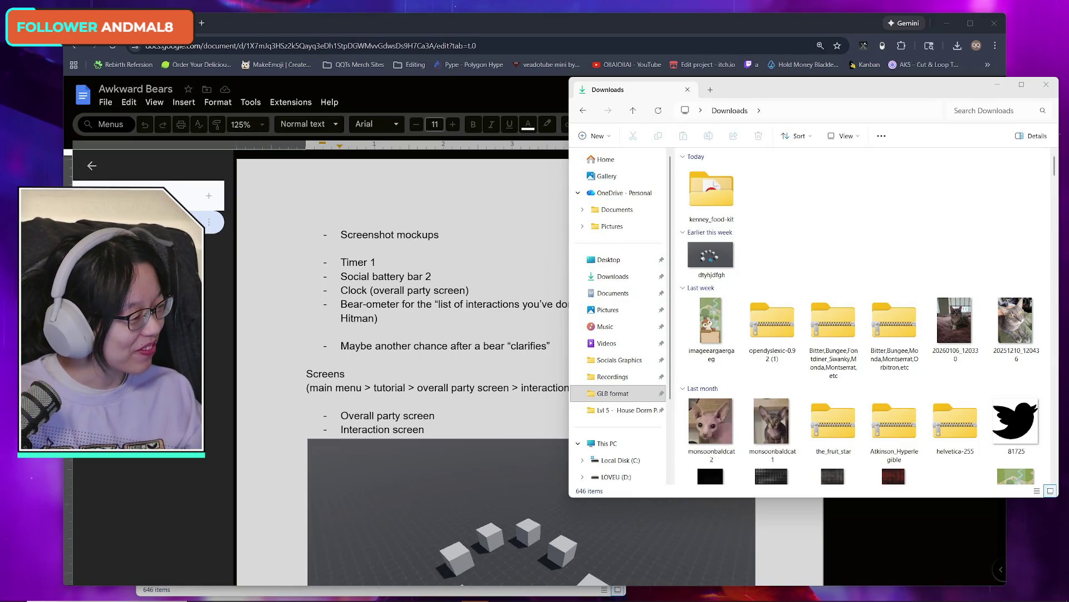
{"action": "left_click", "coordinate": [836, 192]}
{"action": "left_click", "coordinate": [630, 26]}
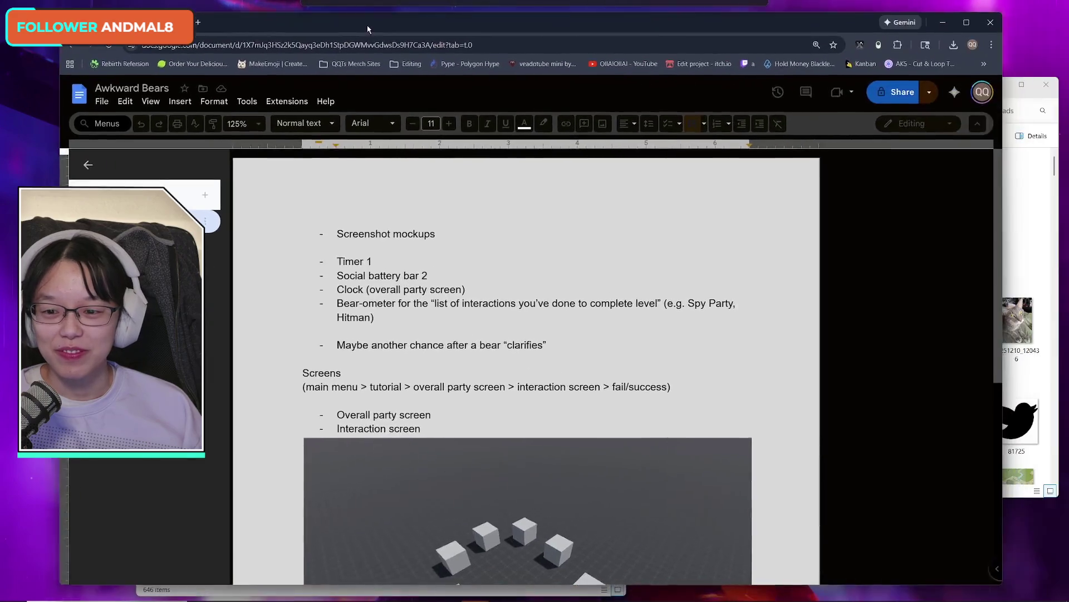
{"action": "mouse_move", "coordinate": [367, 29]}
{"action": "left_mouse_down"}
{"action": "mouse_move", "coordinate": [546, 45]}
{"action": "mouse_move", "coordinate": [614, 65]}
{"action": "mouse_move", "coordinate": [431, 21]}
{"action": "mouse_move", "coordinate": [410, 36]}
{"action": "left_mouse_up"}
{"action": "left_click", "coordinate": [275, 547]}
{"action": "left_click", "coordinate": [613, 184]}
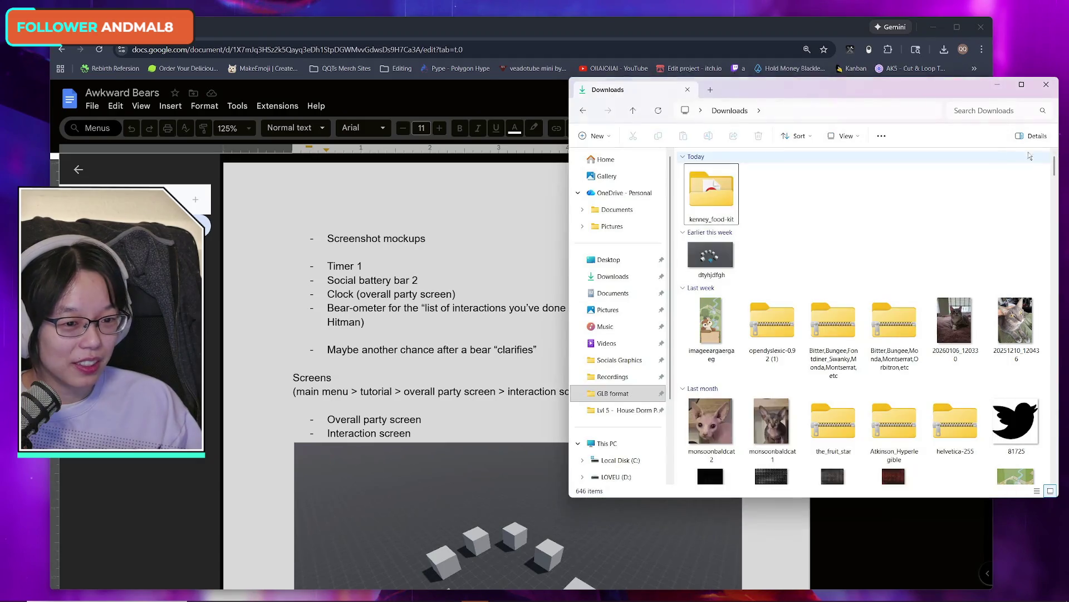
- Return to the Awkward Bears doc and open the Narrative Emote Colors tab
{"action": "left_click", "coordinate": [1028, 159]}
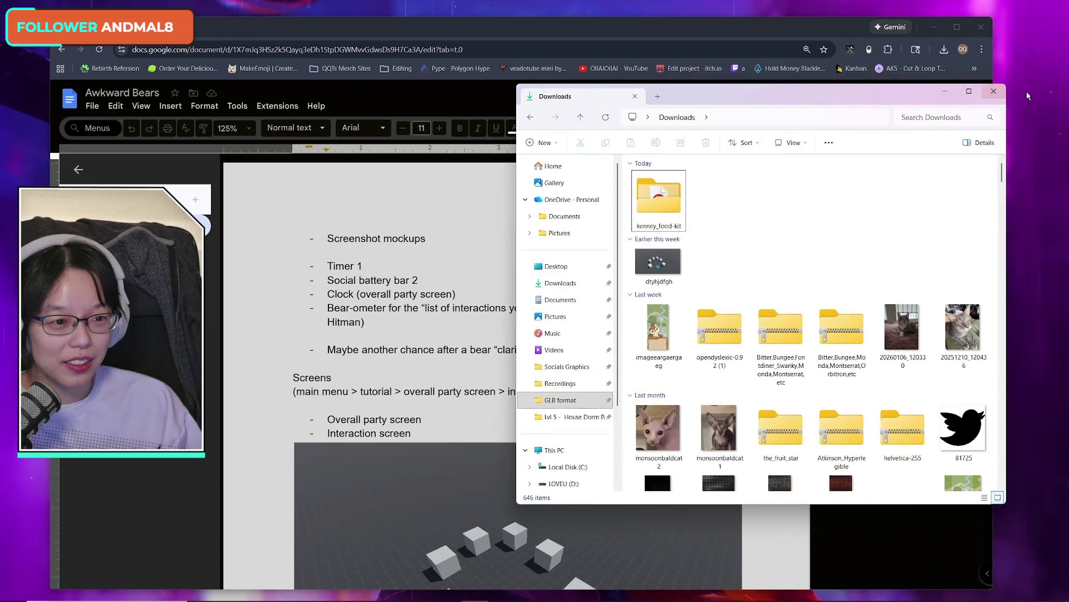
{"action": "left_click", "coordinate": [710, 32]}
{"action": "left_click_drag", "start_coordinate": [712, 29], "coordinate": [726, 29]}
{"action": "left_click", "coordinate": [198, 272]}
{"action": "left_click", "coordinate": [198, 293]}
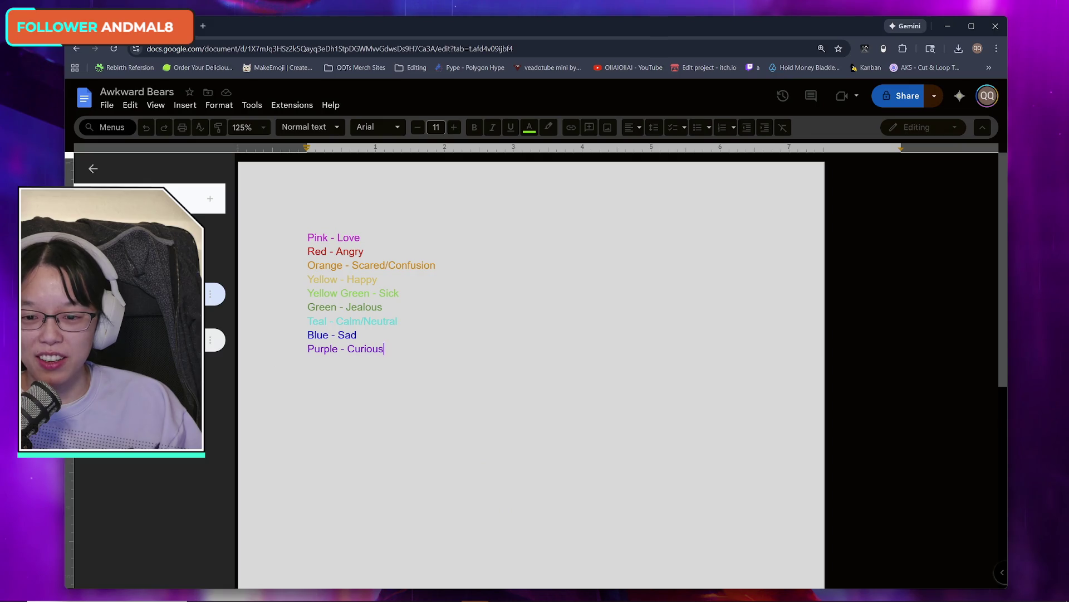
- Open the Narrative 5 LEVELS tab, stretch Chrome to full screen height, and zoom to 150%
{"action": "left_click", "coordinate": [211, 316]}
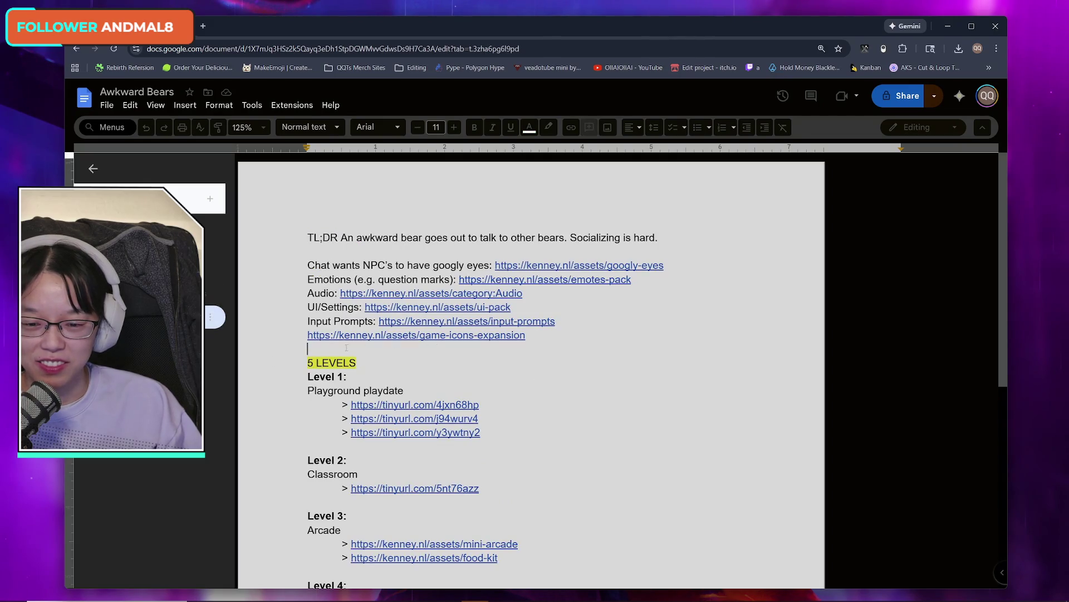
{"action": "left_click_drag", "start_coordinate": [580, 28], "coordinate": [639, 25]}
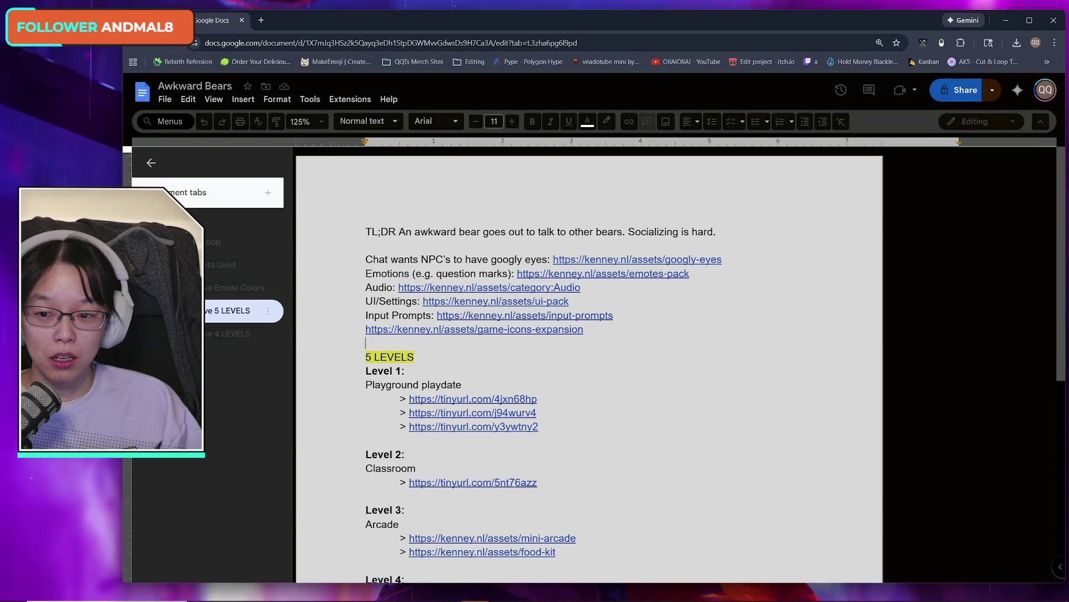
{"action": "left_click_drag", "start_coordinate": [120, 186], "coordinate": [67, 187]}
{"action": "left_click_drag", "start_coordinate": [890, 11], "coordinate": [890, 0]}
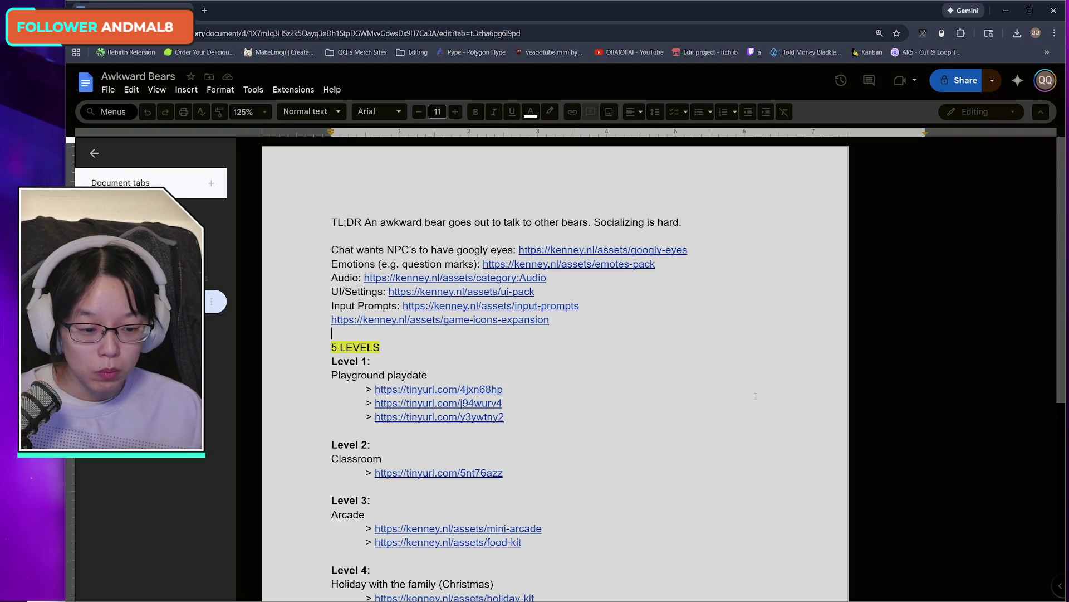
{"action": "scroll", "coordinate": [755, 396], "scroll_direction": "up", "scroll_amount": 1, "text": "ctrl"}
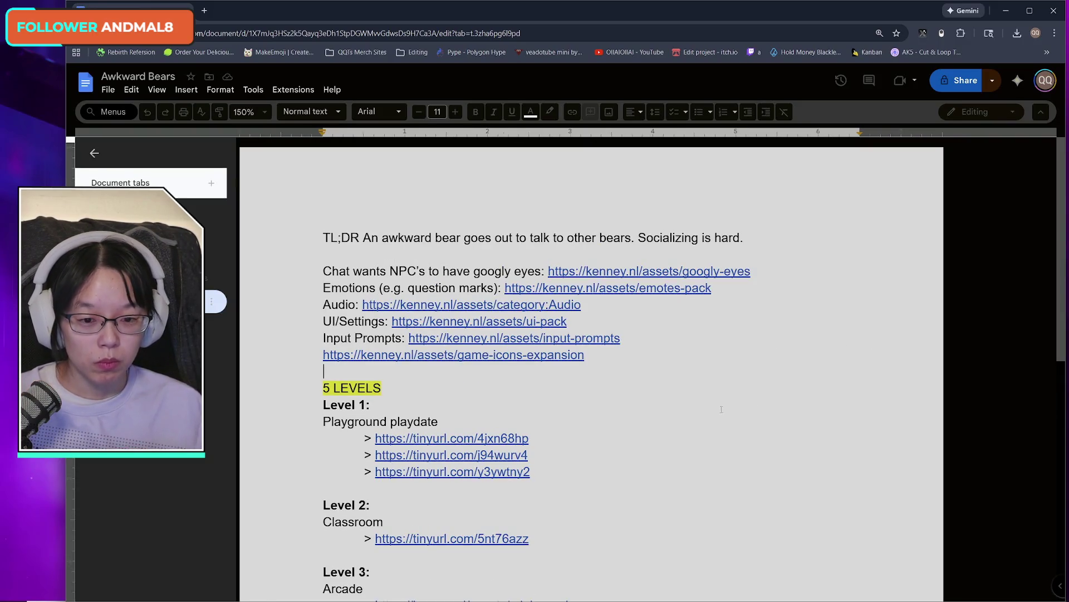
{"action": "scroll", "coordinate": [724, 411], "scroll_direction": "down", "scroll_amount": 1}
{"action": "scroll", "coordinate": [691, 415], "scroll_direction": "up", "scroll_amount": 1}
{"action": "scroll", "coordinate": [649, 421], "scroll_direction": "down", "scroll_amount": 2}
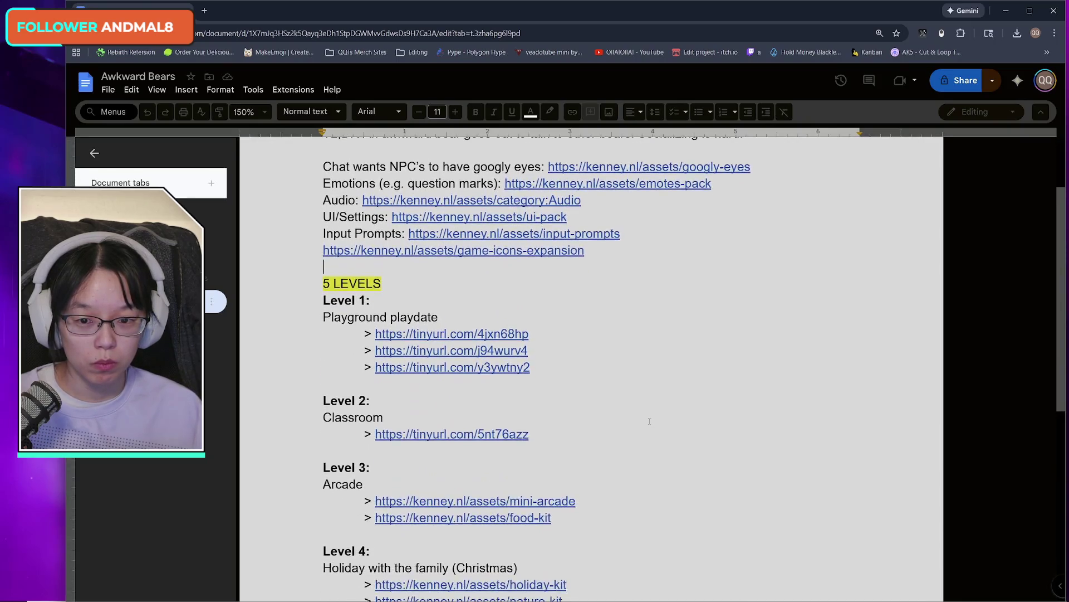
{"action": "scroll", "coordinate": [650, 421], "scroll_direction": "up", "scroll_amount": 1}
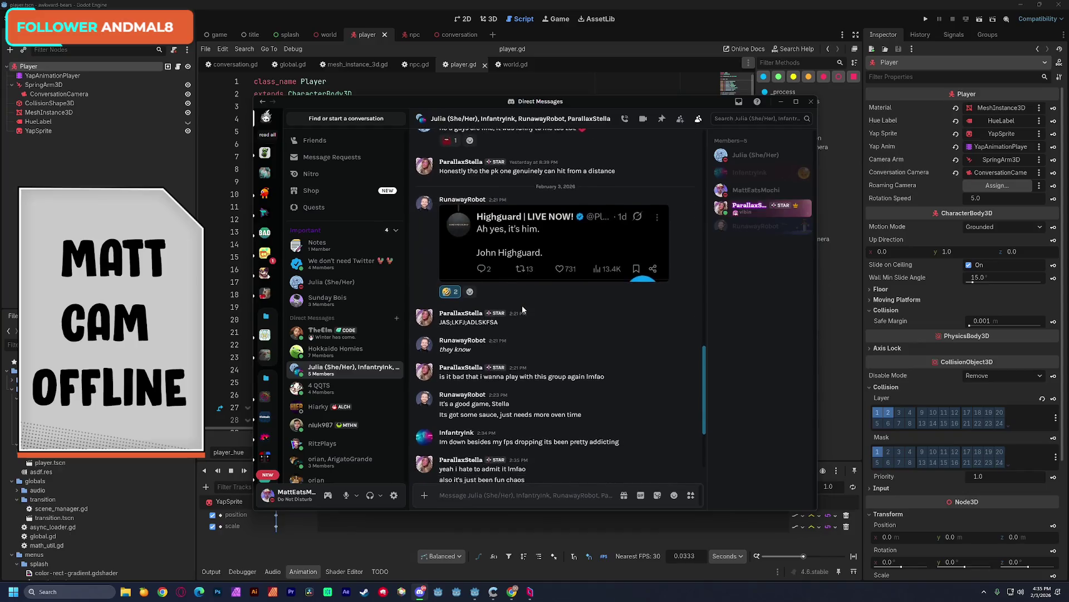
- Scroll the five-member group DM to its latest replies, then minimize Discord
{"action": "scroll", "coordinate": [522, 305], "scroll_direction": "down", "scroll_amount": 2}
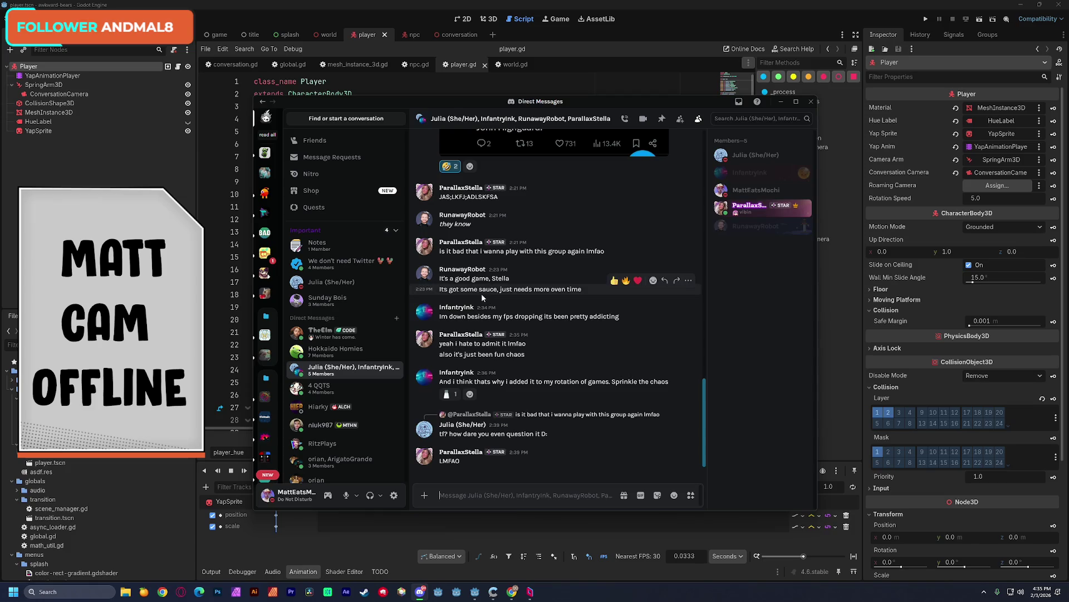
{"action": "left_click", "coordinate": [780, 102]}
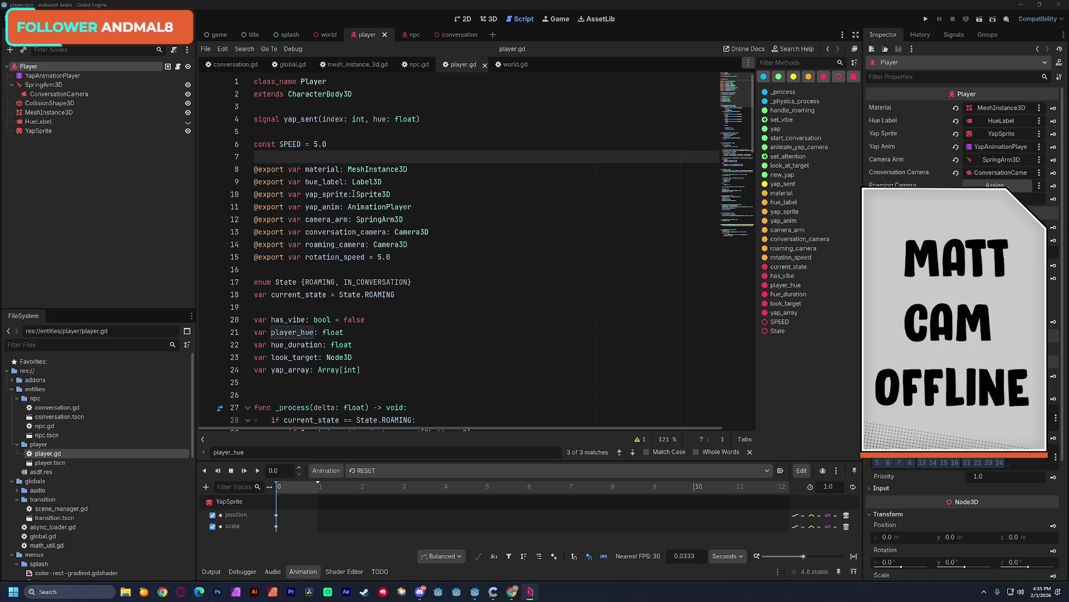
{"action": "left_click", "coordinate": [412, 244]}
{"action": "scroll", "coordinate": [456, 319], "scroll_direction": "down", "scroll_amount": 7}
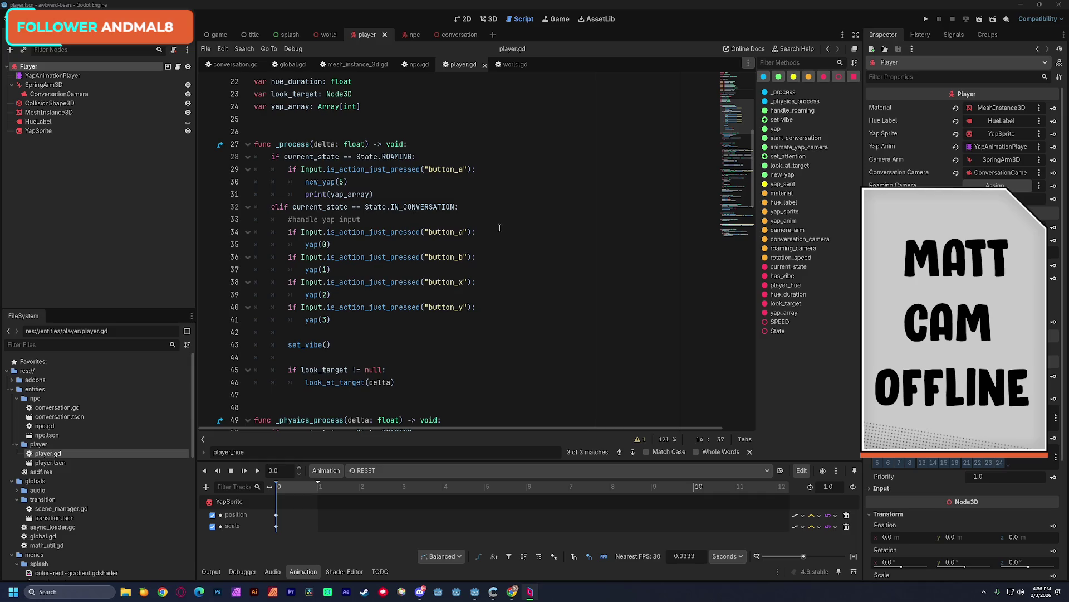
{"action": "left_click", "coordinate": [510, 275]}
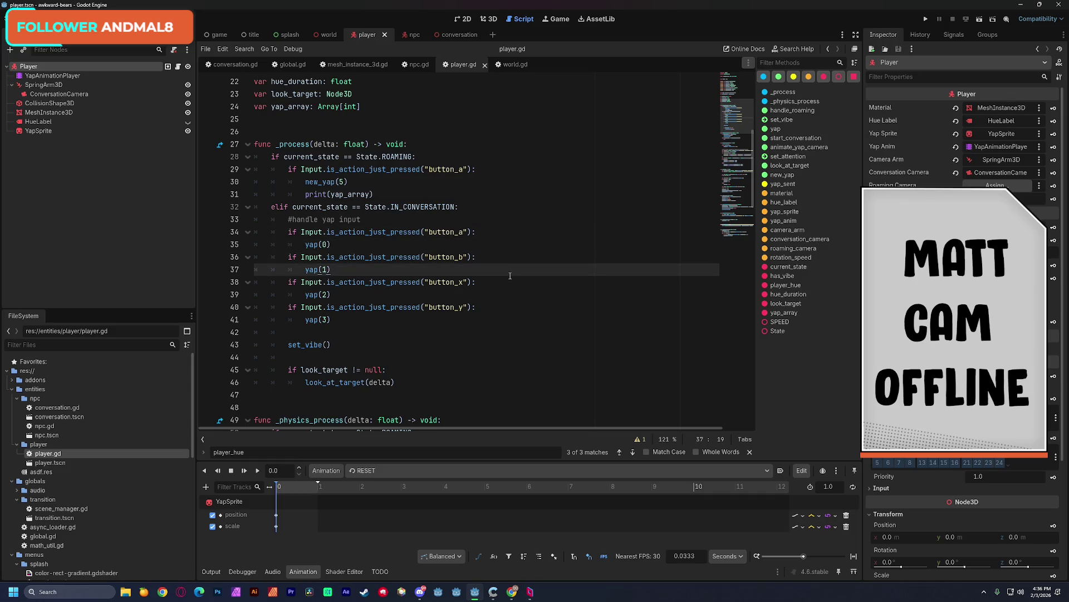
{"action": "double_click", "coordinate": [309, 320]}
{"action": "scroll", "coordinate": [389, 325], "scroll_direction": "down", "scroll_amount": 10}
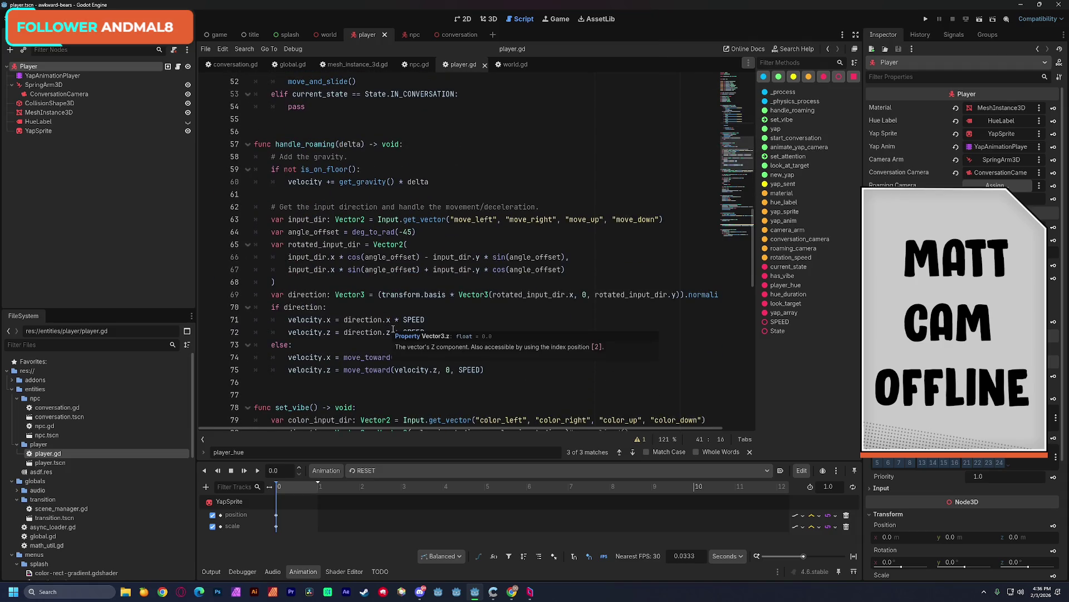
{"action": "mouse_move", "coordinate": [393, 329]}
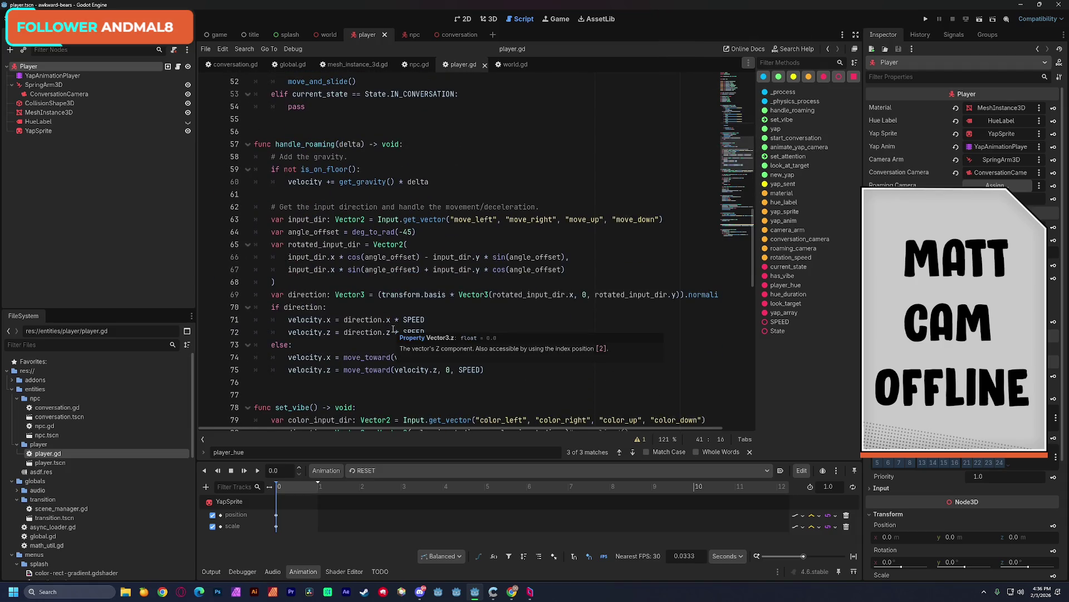
{"action": "left_click", "coordinate": [462, 282]}
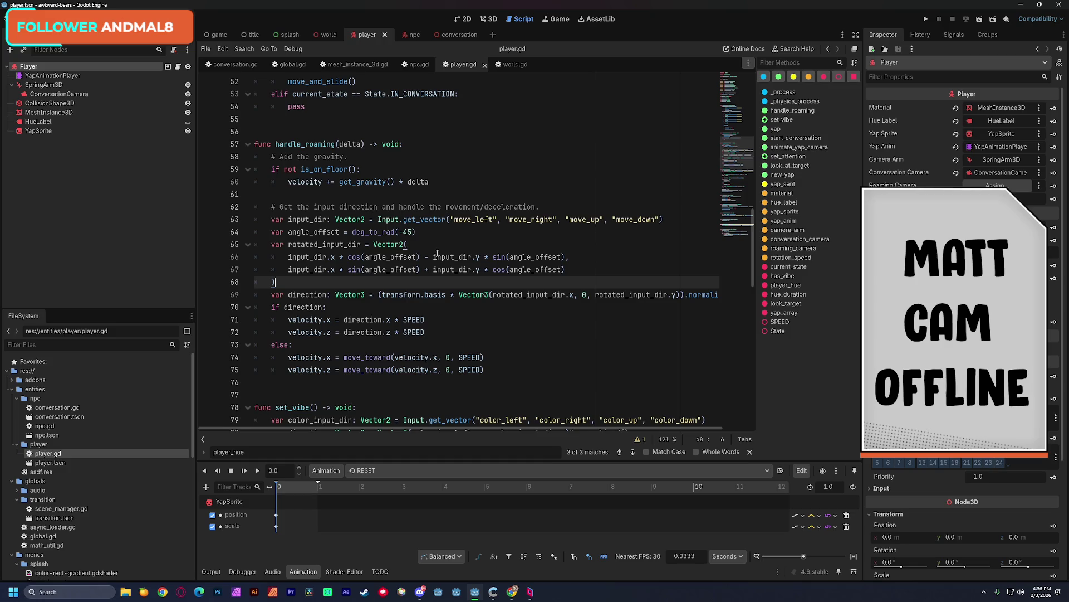
{"action": "scroll", "coordinate": [474, 268], "scroll_direction": "down", "scroll_amount": 3}
{"action": "mouse_move", "coordinate": [475, 257]}
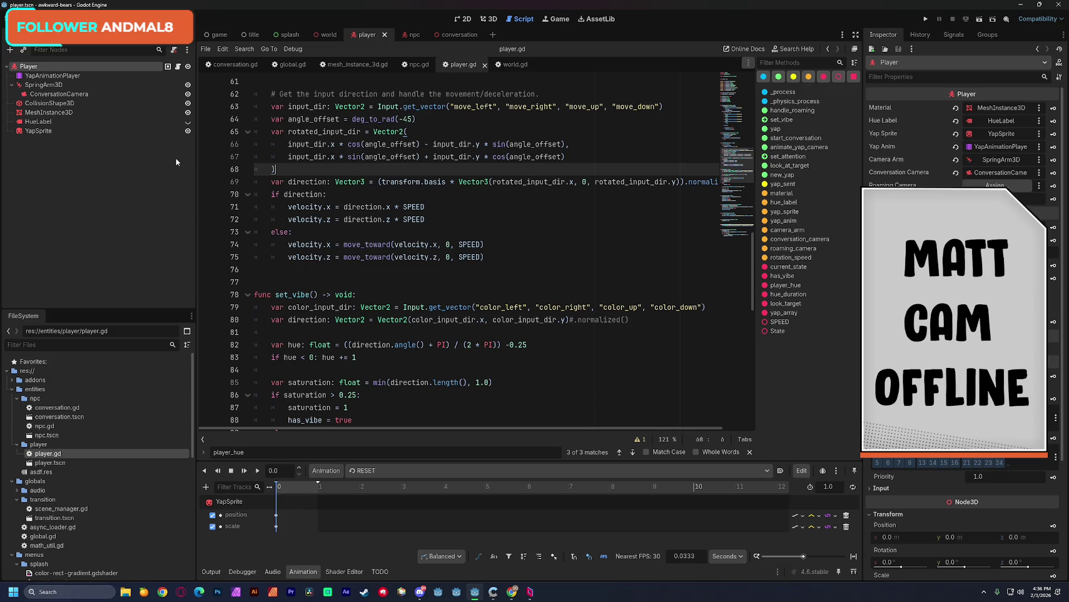
{"action": "left_click", "coordinate": [169, 199]}
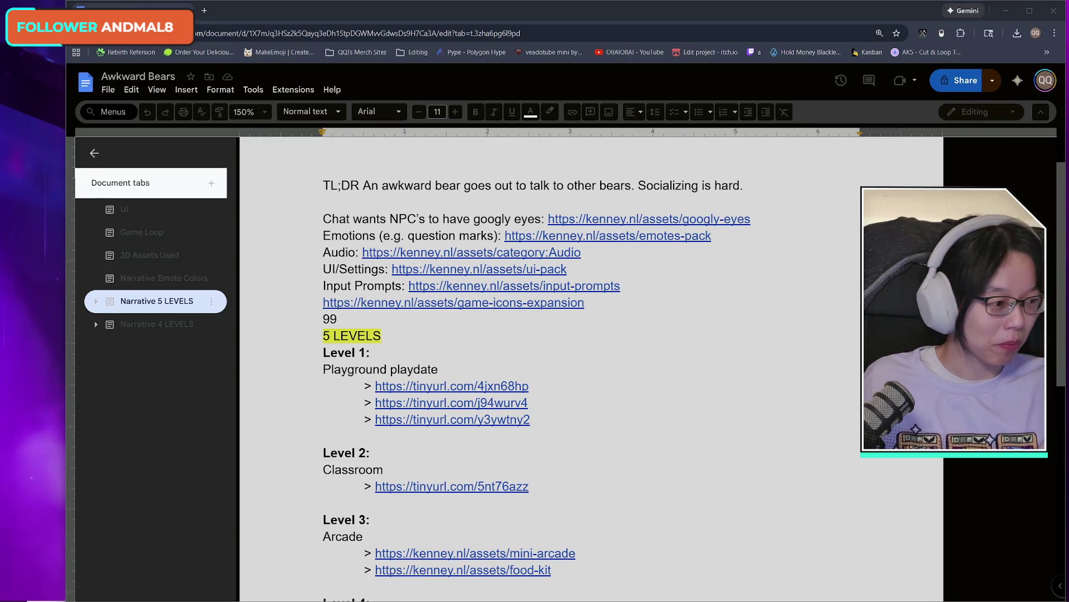
- Restore and resize the Chrome window, delete the stray '99' above 5 LEVELS, and lengthen the window
{"action": "mouse_move", "coordinate": [429, 3]}
{"action": "left_mouse_down"}
{"action": "mouse_move", "coordinate": [455, 34]}
{"action": "mouse_move", "coordinate": [459, 22]}
{"action": "mouse_move", "coordinate": [402, 13]}
{"action": "left_mouse_up"}
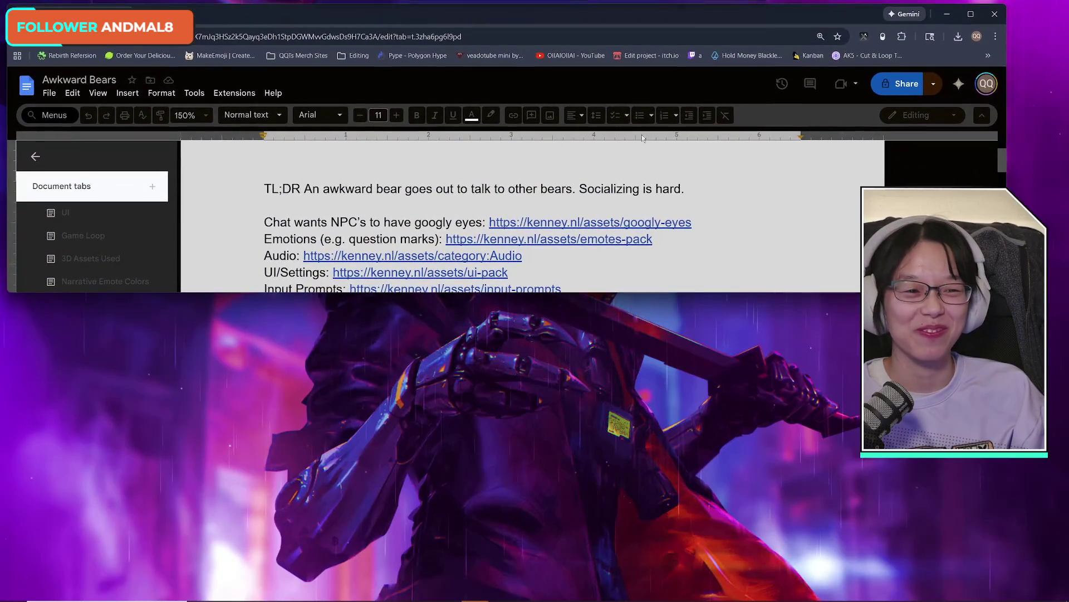
{"action": "left_click_drag", "start_coordinate": [922, 294], "coordinate": [922, 601]}
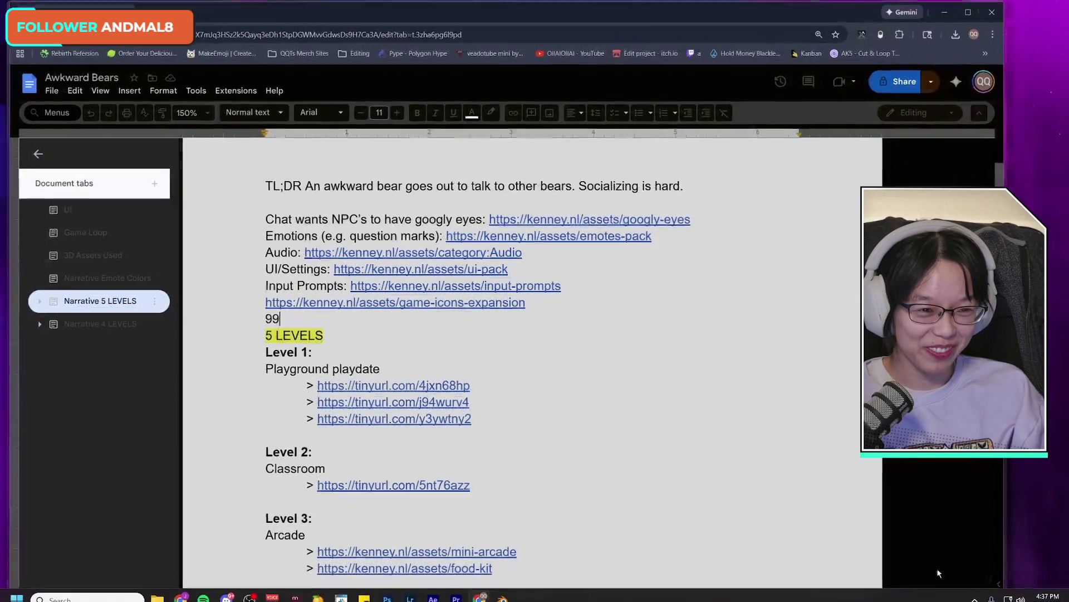
{"action": "left_click_drag", "start_coordinate": [1007, 335], "coordinate": [886, 334]}
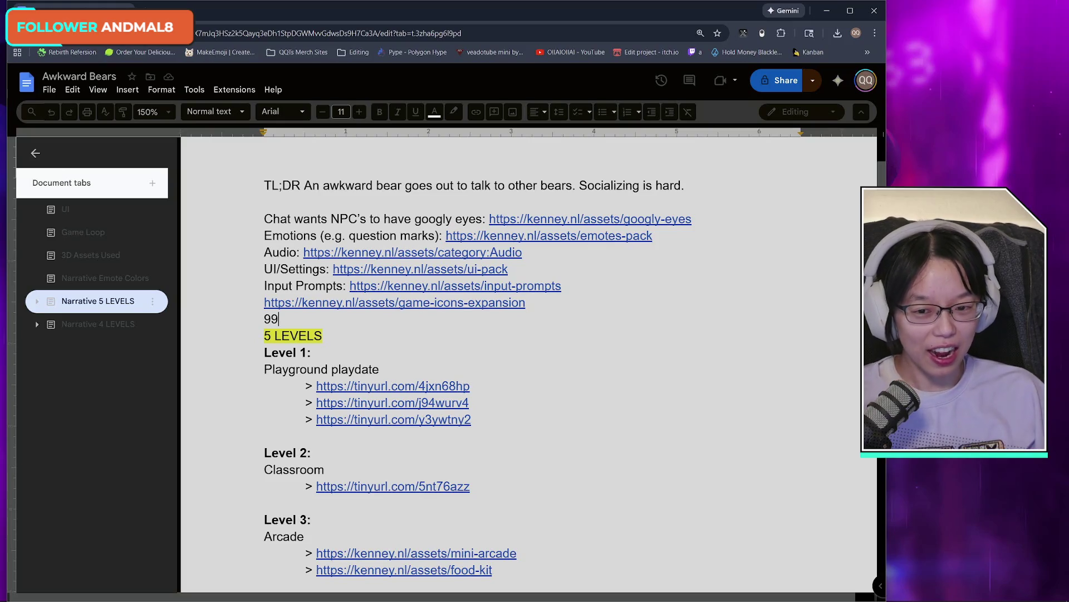
{"action": "key", "text": "BackSpace"}
{"action": "key", "text": "BackSpace"}
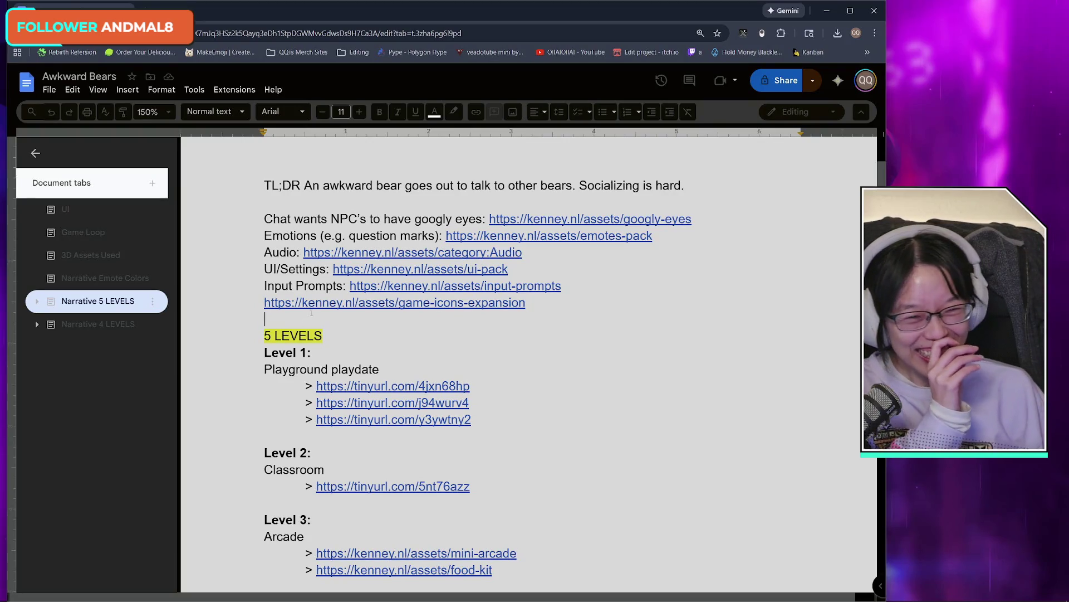
{"action": "double_click", "coordinate": [368, 1]}
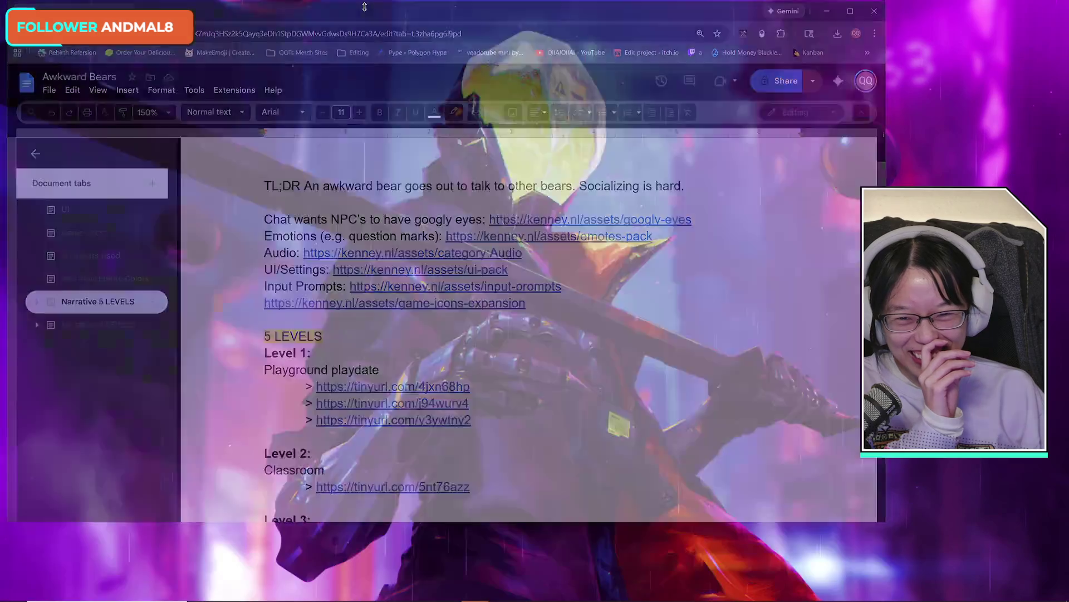
{"action": "left_click_drag", "start_coordinate": [733, 304], "coordinate": [732, 583]}
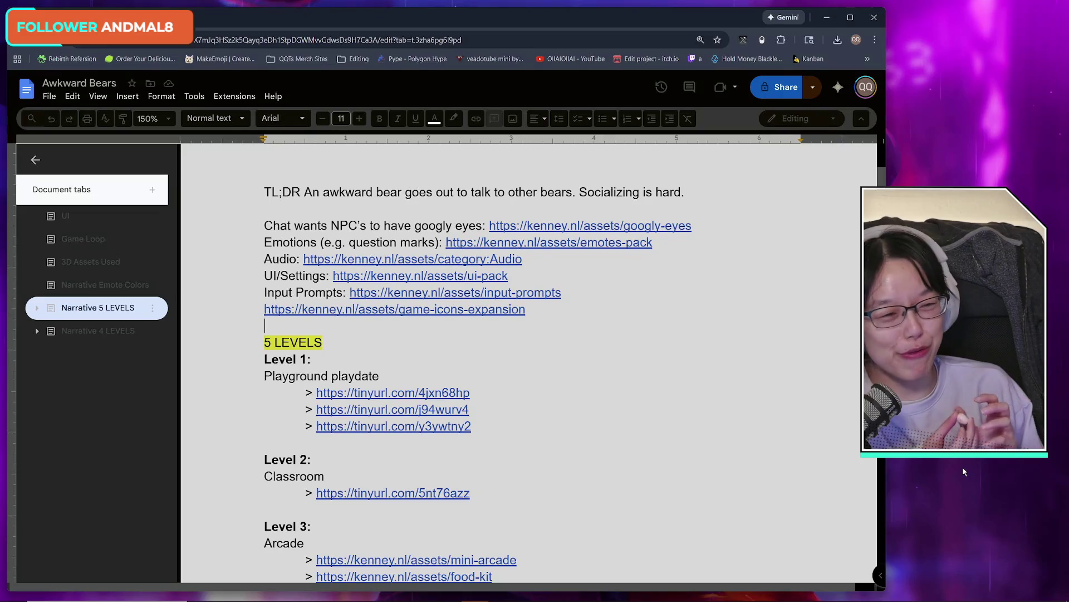
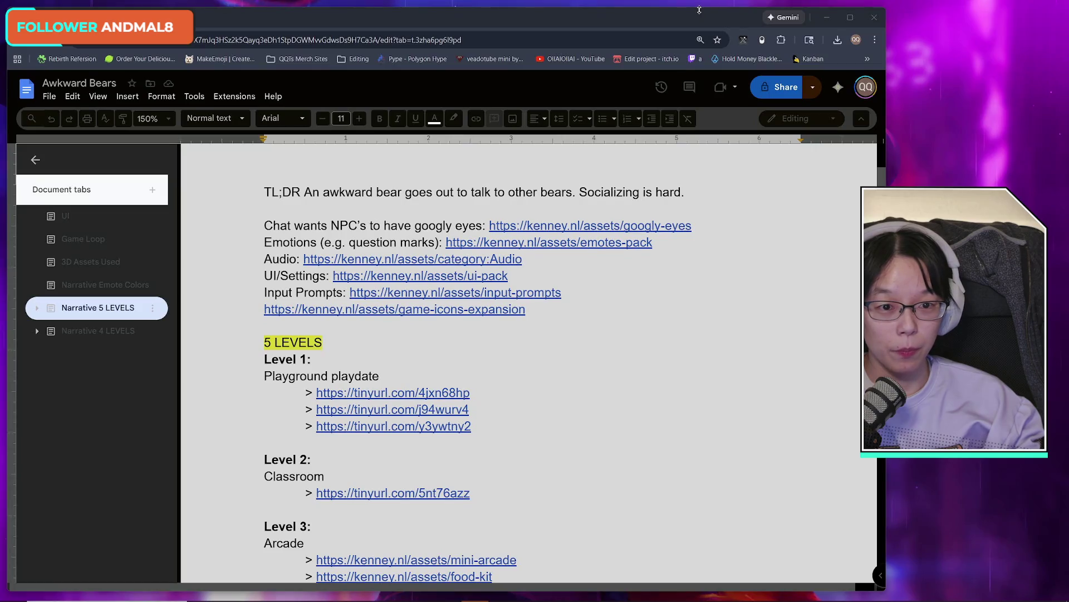
- Nudge the browser window and return to the design doc, just after the ui-pack link
{"action": "left_click_drag", "start_coordinate": [701, 10], "coordinate": [702, 3]}
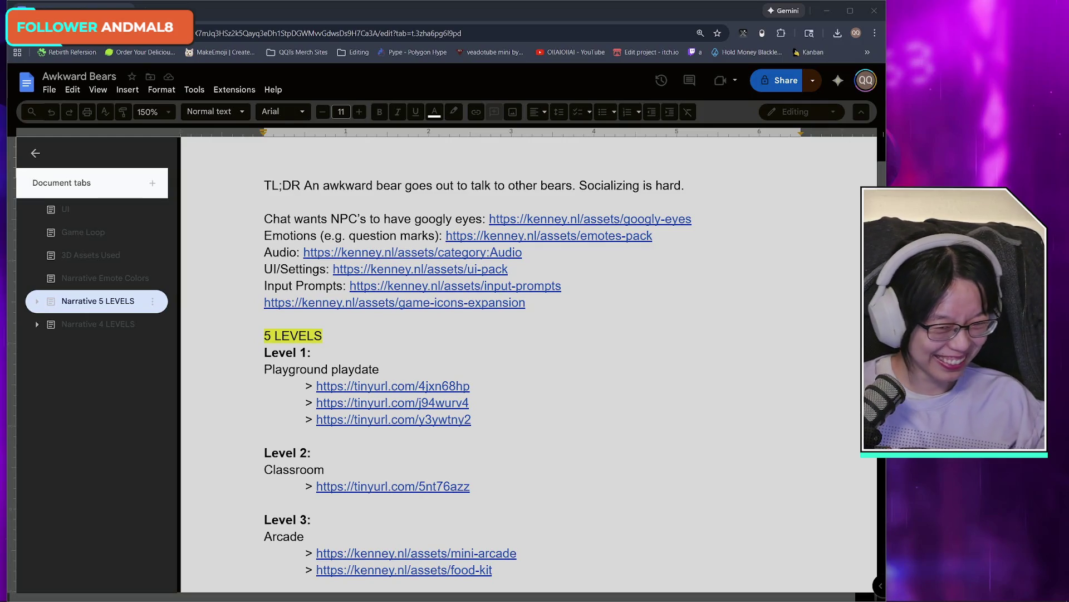
{"action": "left_click", "coordinate": [563, 286]}
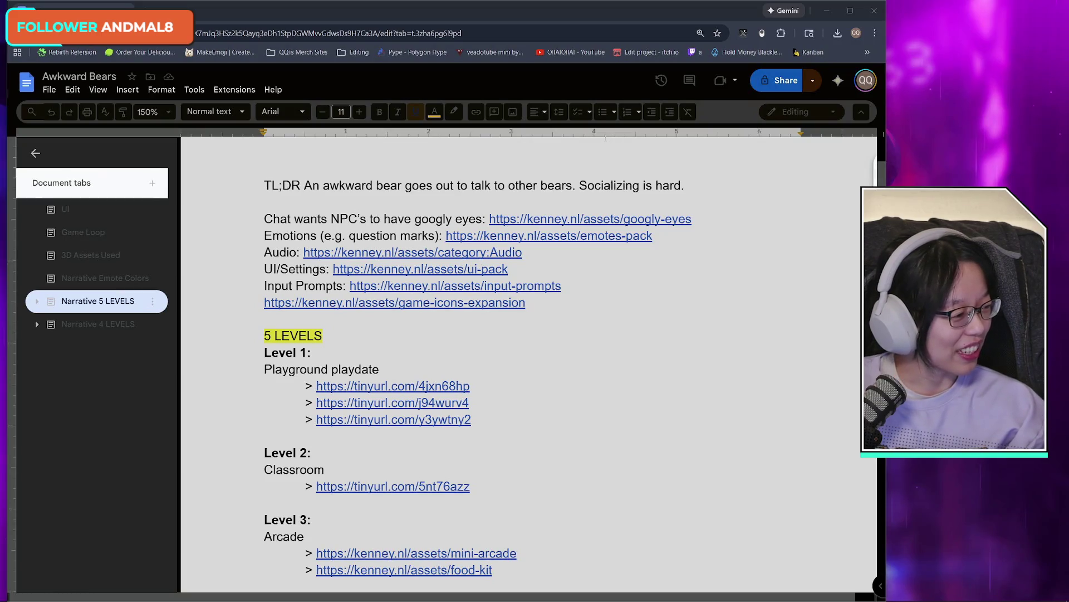
{"action": "left_click", "coordinate": [527, 254]}
{"action": "left_click", "coordinate": [530, 271]}
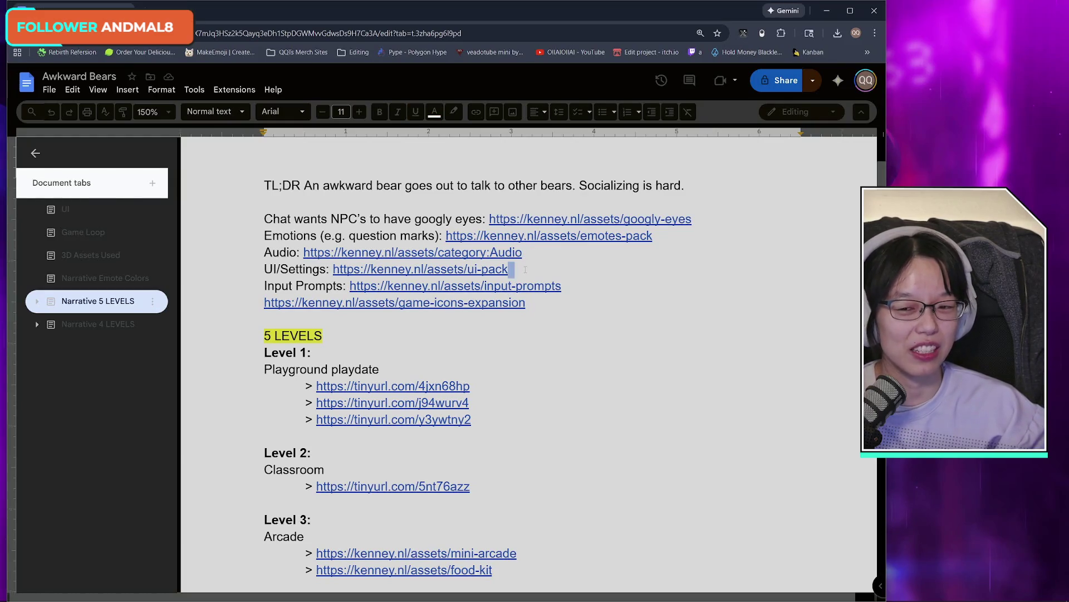
- Review the Narrative Emote Colors list, then the TL;DR line on Narrative 5 LEVELS
{"action": "left_click", "coordinate": [112, 277]}
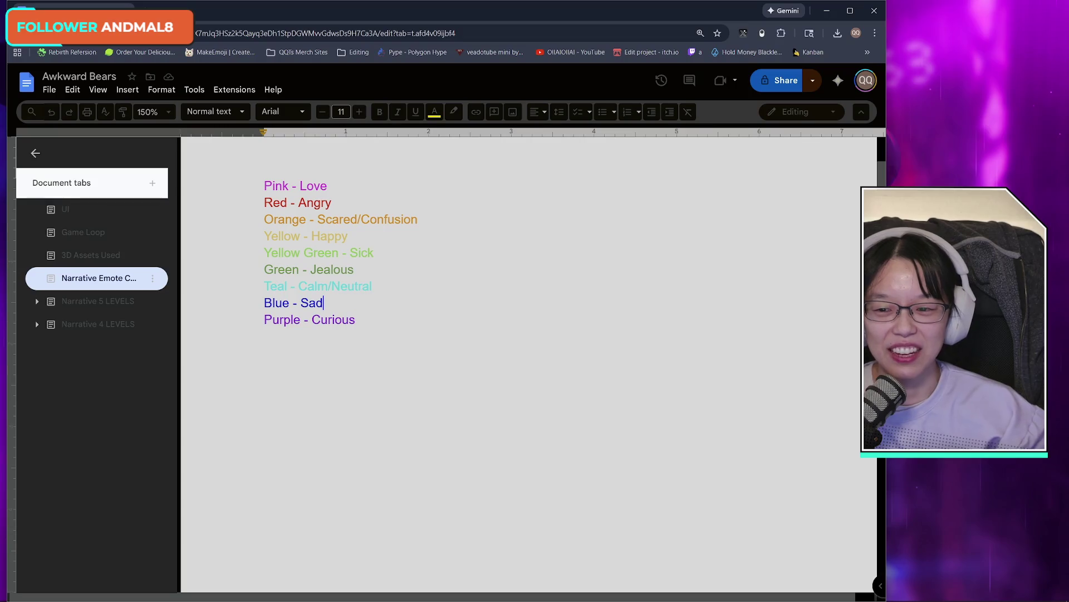
{"action": "mouse_move", "coordinate": [334, 167]}
{"action": "left_mouse_down"}
{"action": "mouse_move", "coordinate": [423, 259]}
{"action": "mouse_move", "coordinate": [471, 358]}
{"action": "left_mouse_up"}
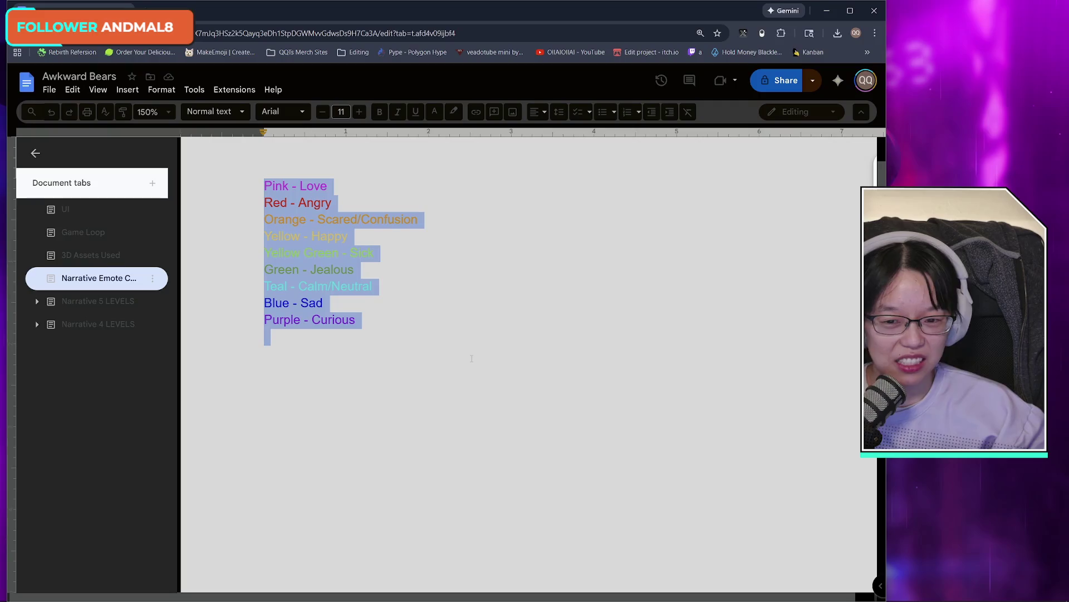
{"action": "left_click", "coordinate": [471, 358]}
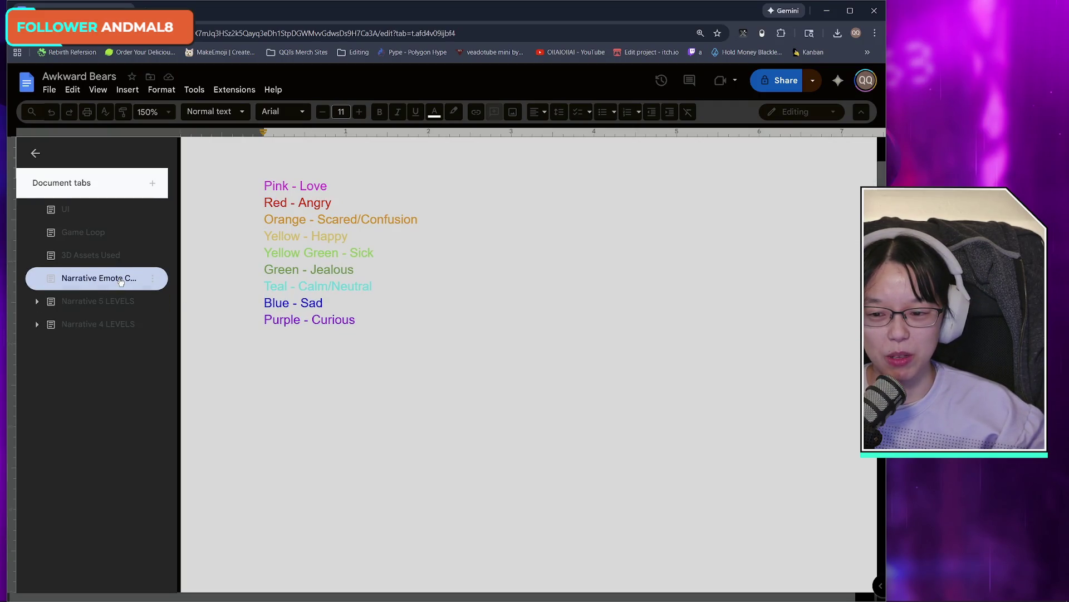
{"action": "left_click", "coordinate": [94, 300]}
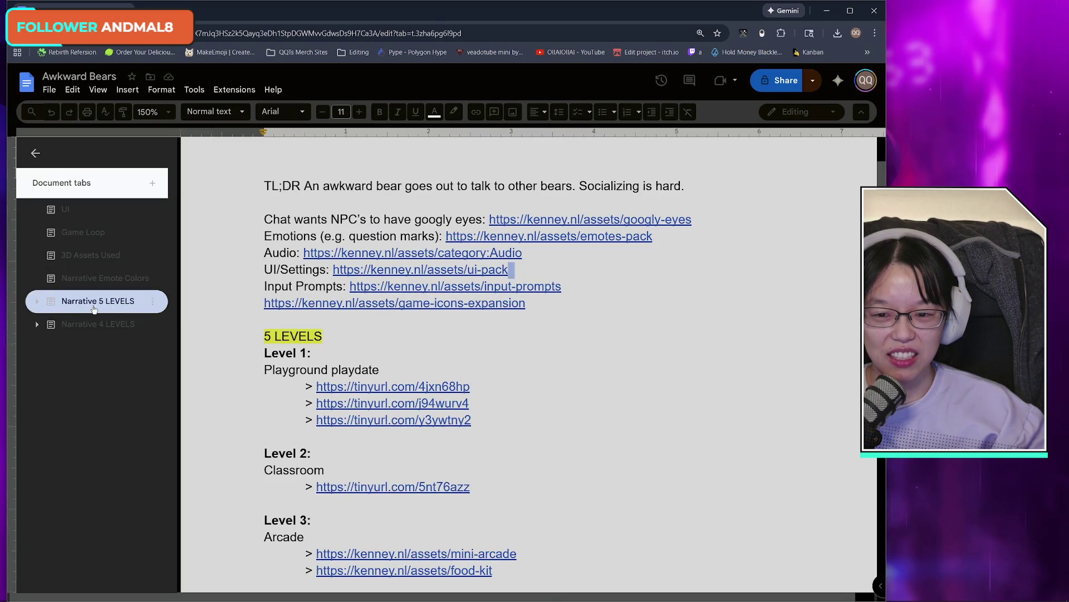
{"action": "left_click_drag", "start_coordinate": [265, 185], "coordinate": [675, 186]}
{"action": "left_click", "coordinate": [641, 186]}
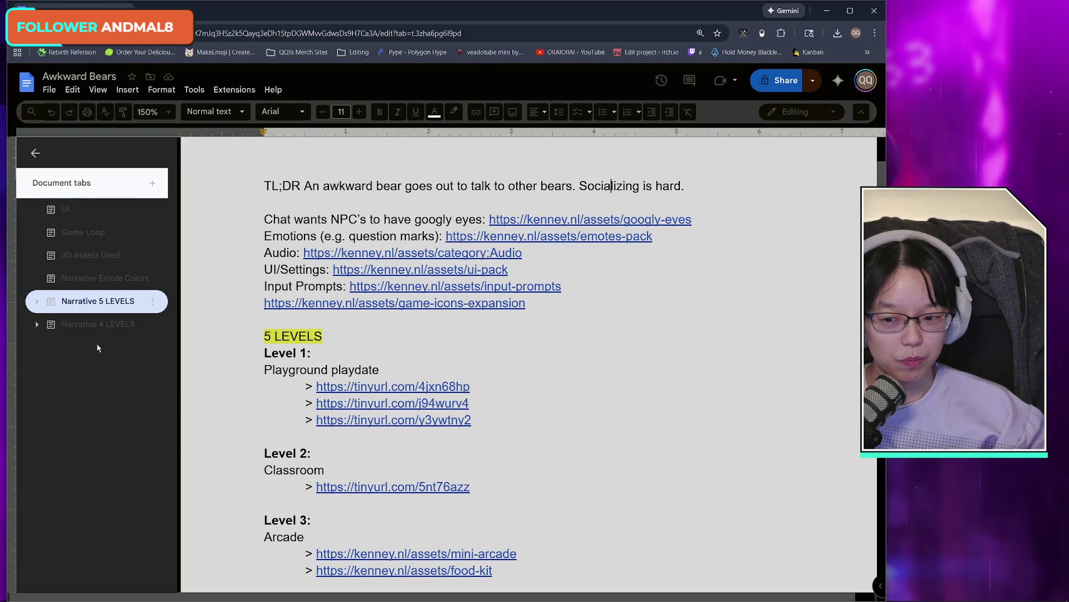
- Check Narrative 4 LEVELS, then open the Emotes Pack page from the 5 LEVELS link
{"action": "left_click", "coordinate": [98, 324]}
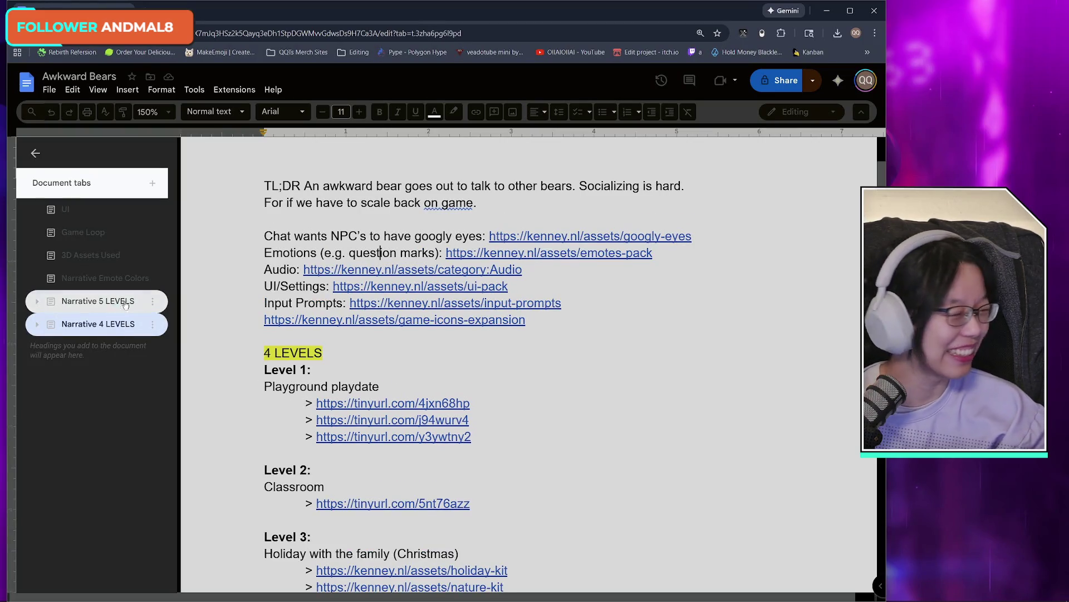
{"action": "left_click", "coordinate": [115, 306]}
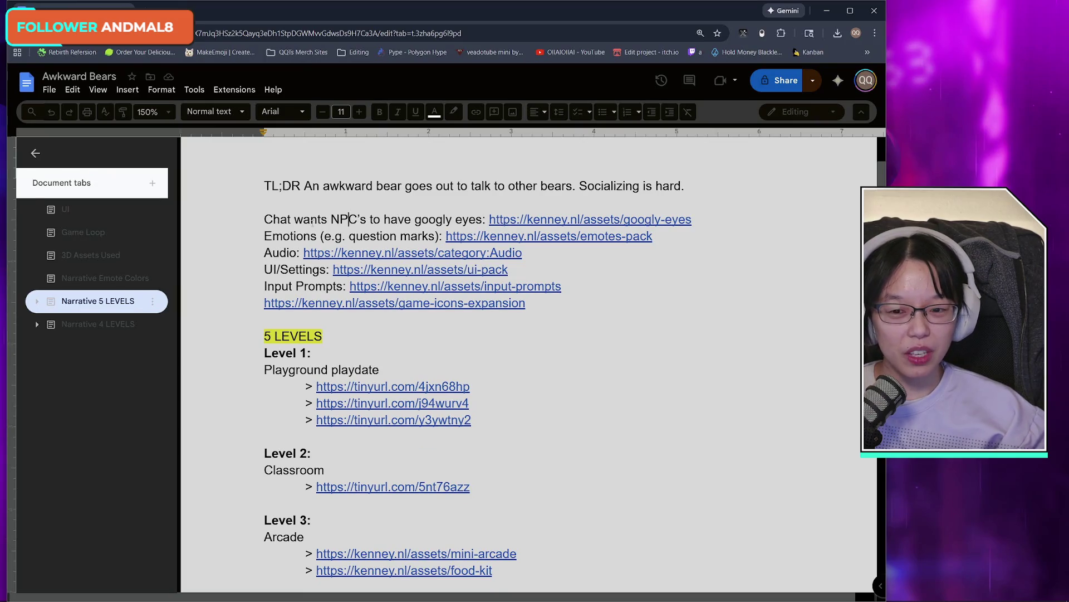
{"action": "left_click_drag", "start_coordinate": [264, 219], "coordinate": [518, 219]}
{"action": "left_click", "coordinate": [429, 220]}
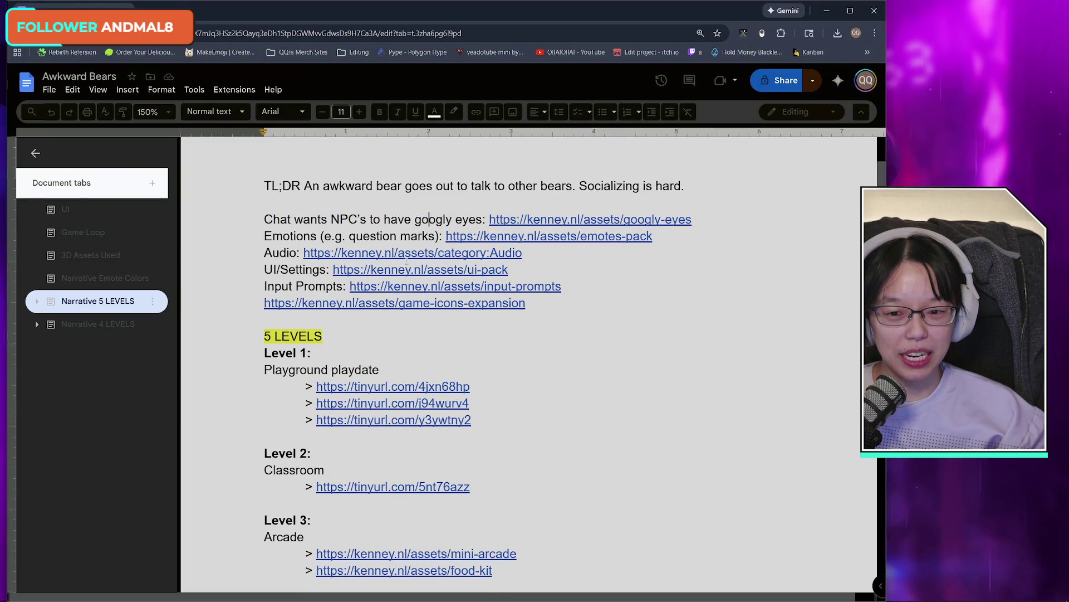
{"action": "left_click", "coordinate": [505, 236]}
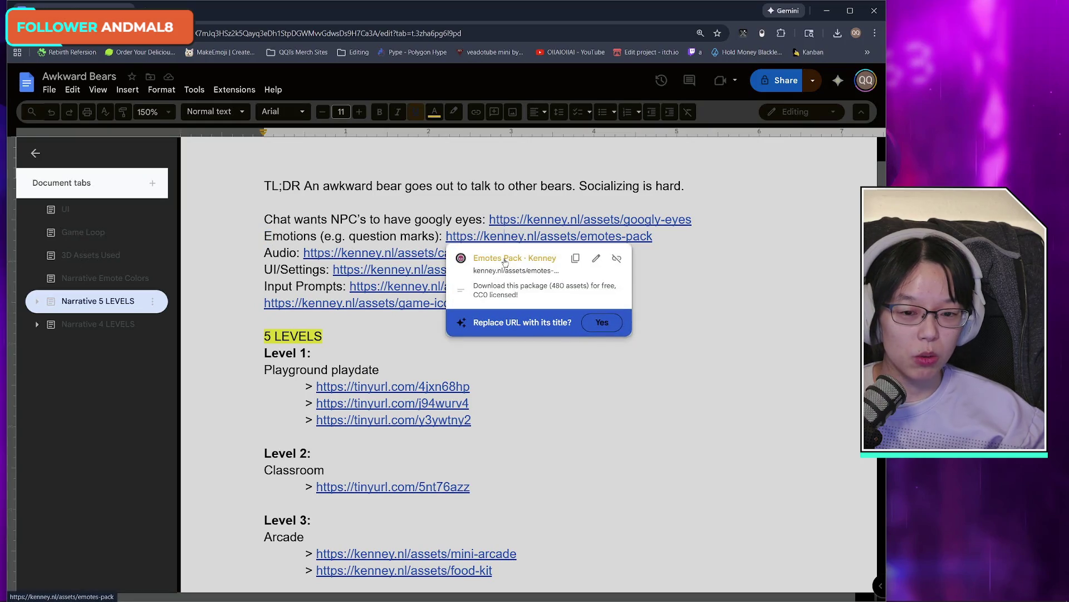
{"action": "left_click", "coordinate": [505, 259]}
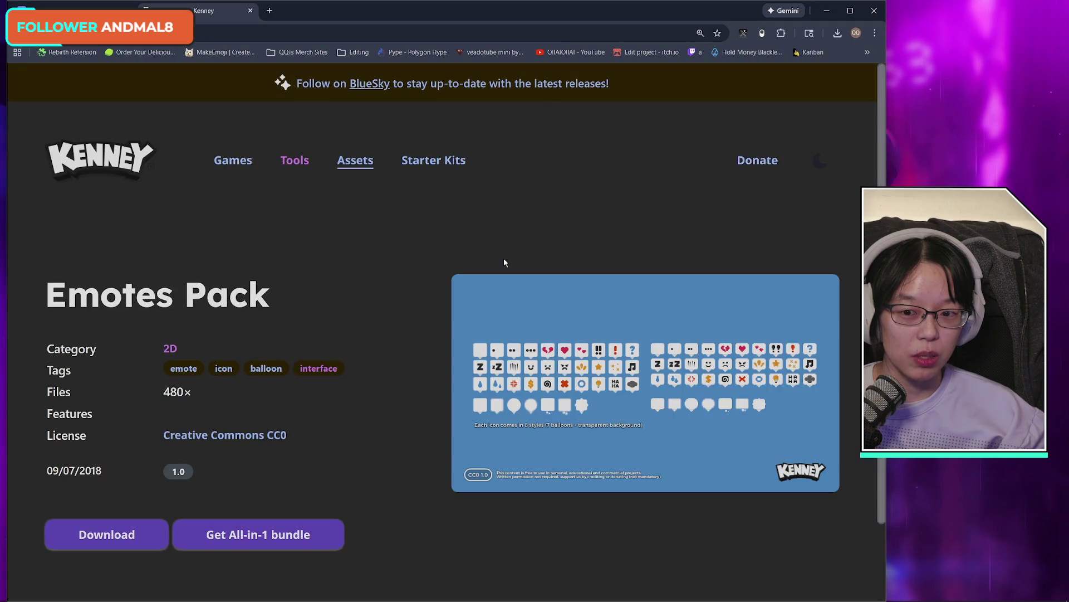
- Enlarge the Emotes Pack preview sheet, close and reopen it, then glance at the doc
{"action": "left_click", "coordinate": [559, 304]}
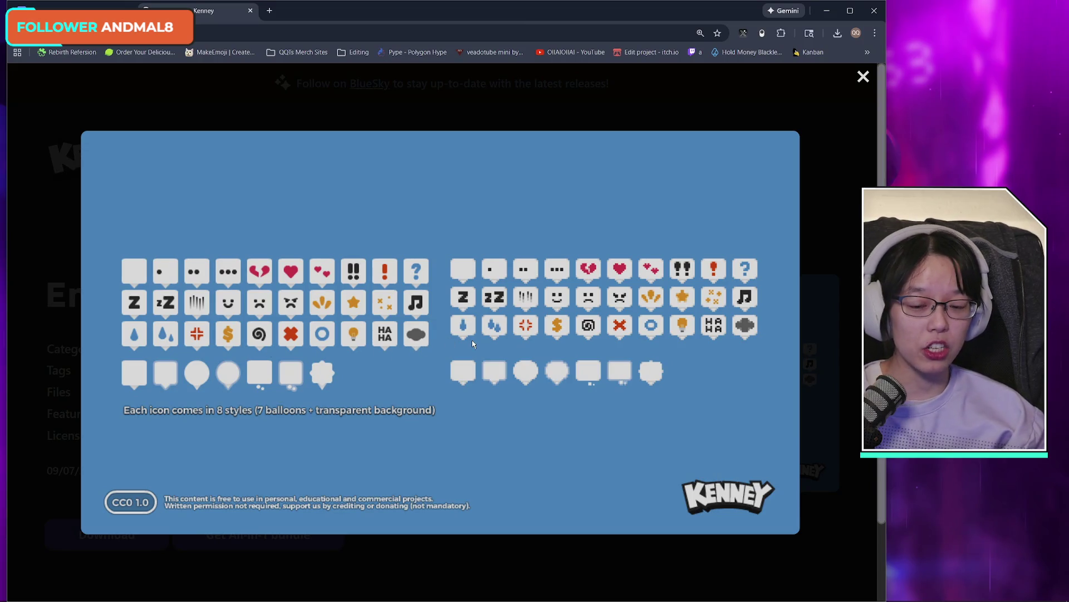
{"action": "left_click", "coordinate": [839, 322]}
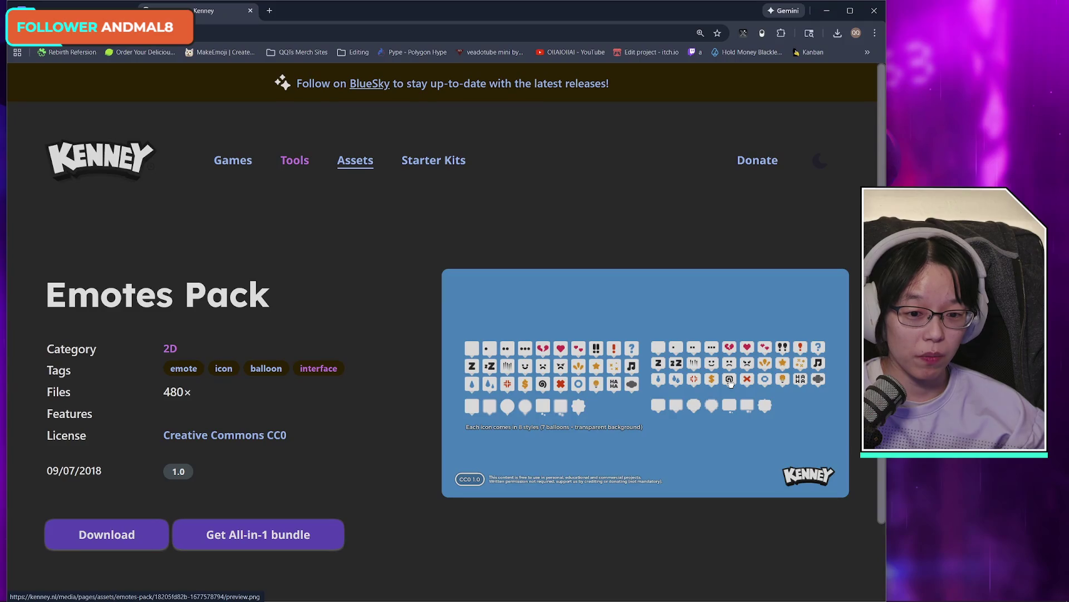
{"action": "left_click", "coordinate": [589, 360]}
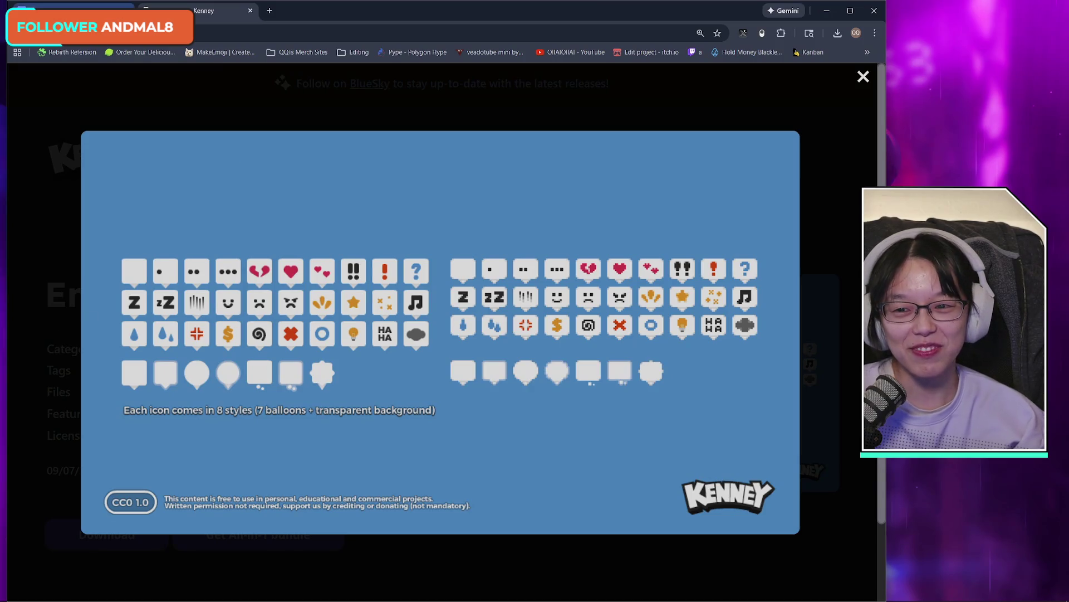
{"action": "left_click", "coordinate": [73, 10]}
- Return to the Emotes Pack page, then switch back to the Awkward Bears design doc
{"action": "left_click", "coordinate": [195, 10]}
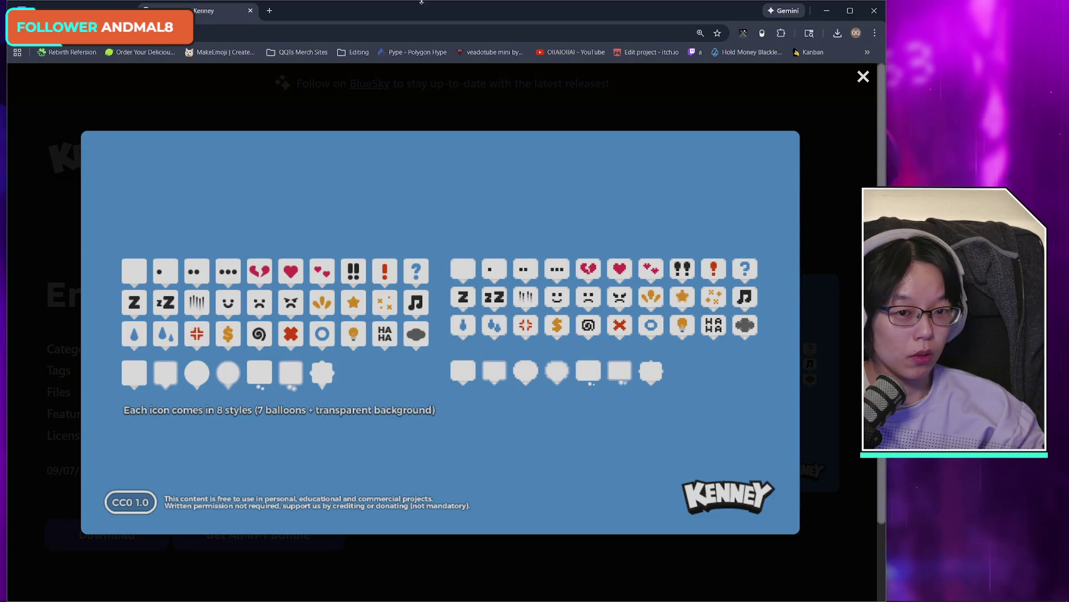
{"action": "left_click", "coordinate": [72, 10]}
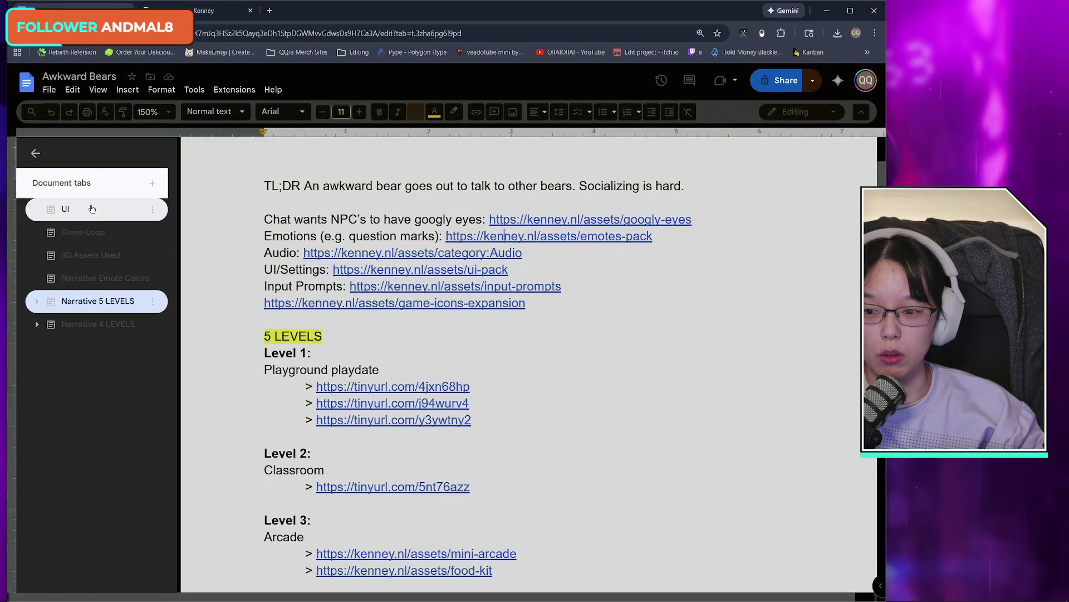
{"action": "left_click", "coordinate": [66, 209]}
{"action": "left_click", "coordinate": [83, 231]}
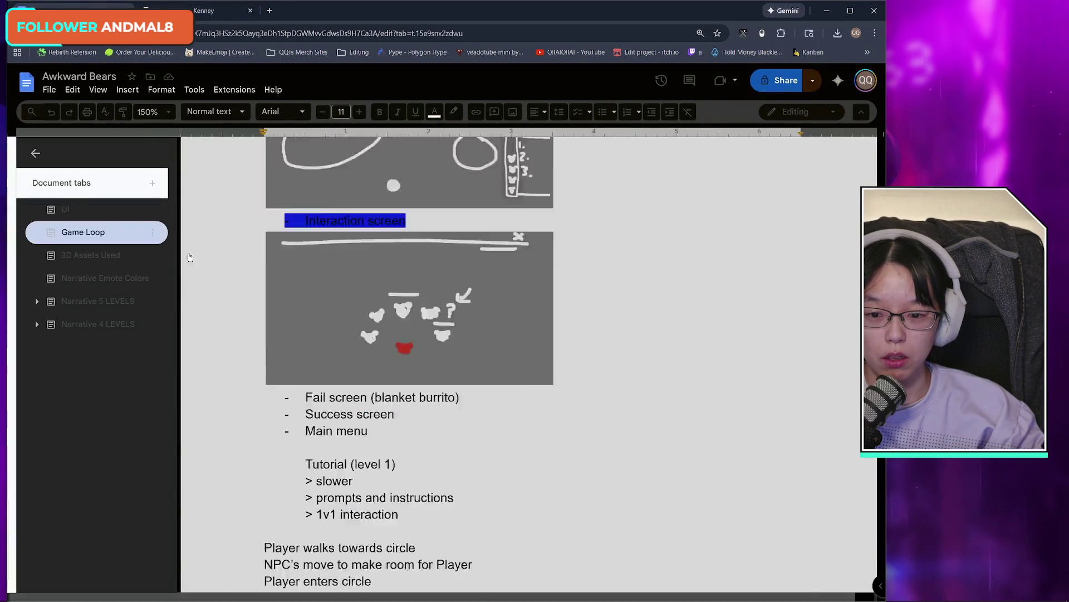
{"action": "scroll", "coordinate": [544, 371], "scroll_direction": "up", "scroll_amount": 1}
{"action": "left_click", "coordinate": [429, 272]}
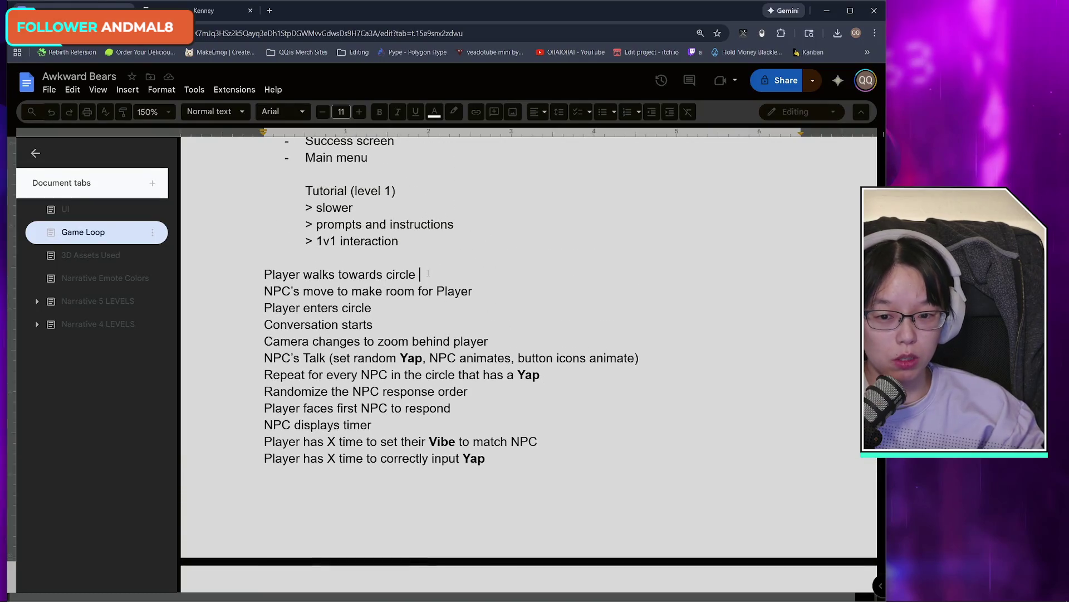
{"action": "left_click_drag", "start_coordinate": [263, 291], "coordinate": [476, 291]}
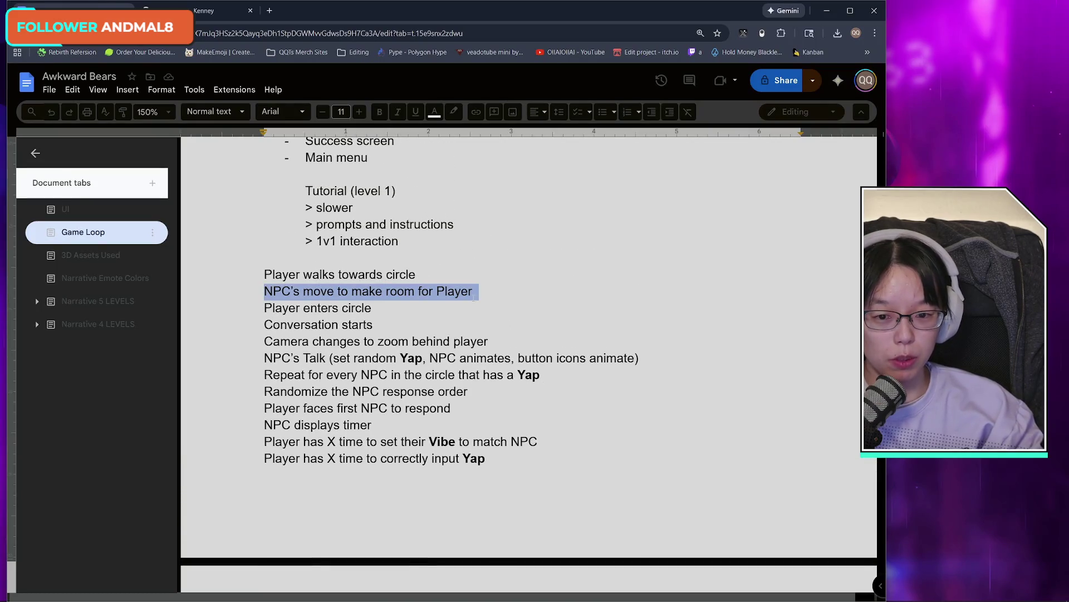
{"action": "left_click", "coordinate": [476, 291]}
{"action": "left_click_drag", "start_coordinate": [263, 308], "coordinate": [373, 311]}
{"action": "left_click", "coordinate": [374, 311]}
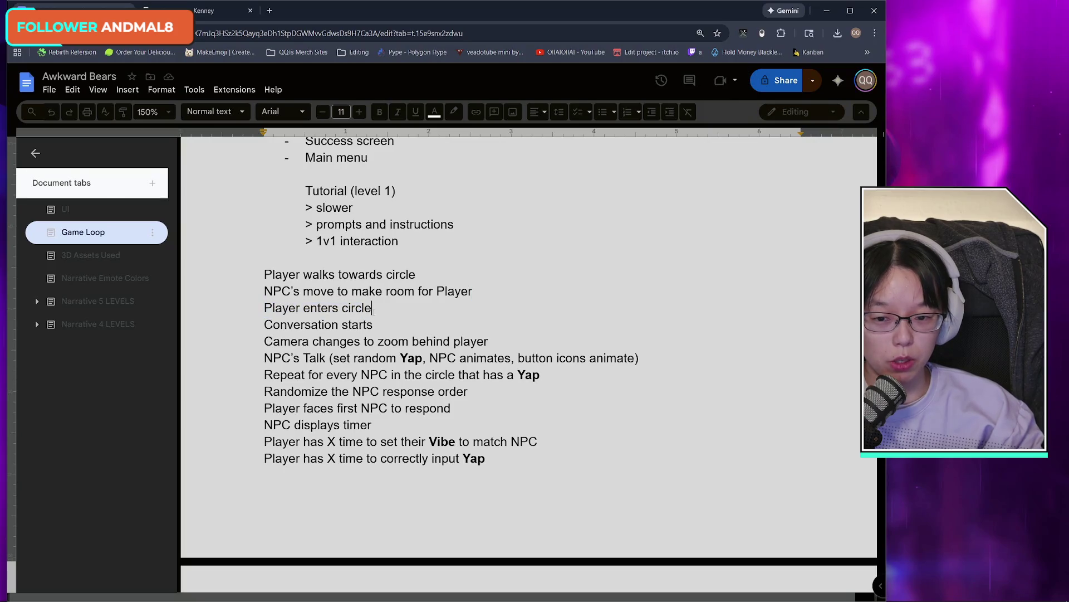
{"action": "left_click_drag", "start_coordinate": [261, 328], "coordinate": [393, 342]}
{"action": "left_click", "coordinate": [378, 326]}
{"action": "mouse_move", "coordinate": [264, 324]}
{"action": "left_mouse_down"}
{"action": "mouse_move", "coordinate": [383, 326]}
{"action": "mouse_move", "coordinate": [310, 308]}
{"action": "mouse_move", "coordinate": [367, 310]}
{"action": "left_mouse_up"}
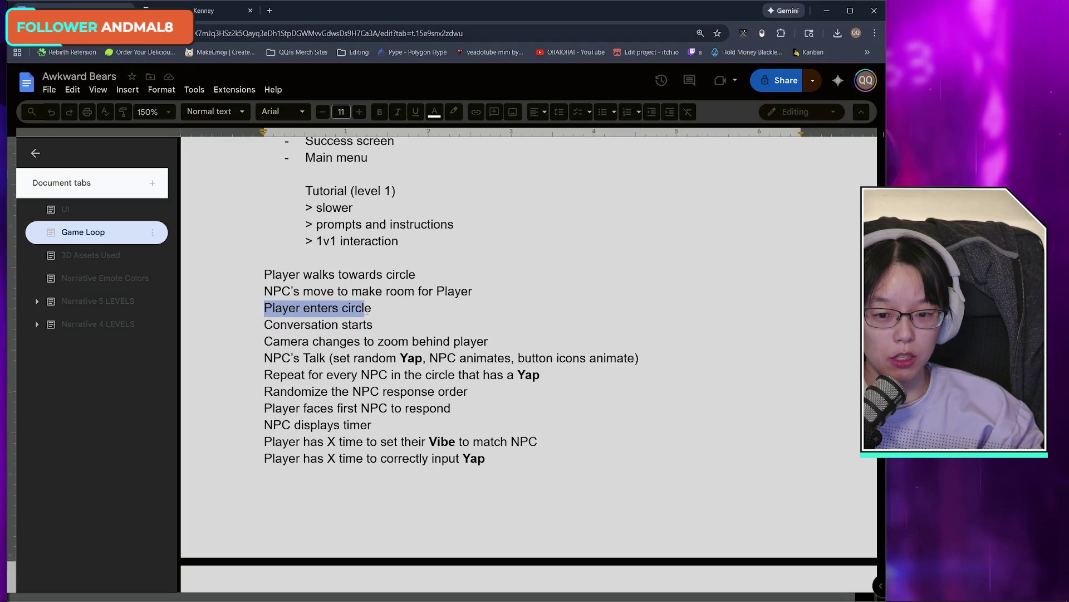
{"action": "key", "text": "ctrl+Tab"}
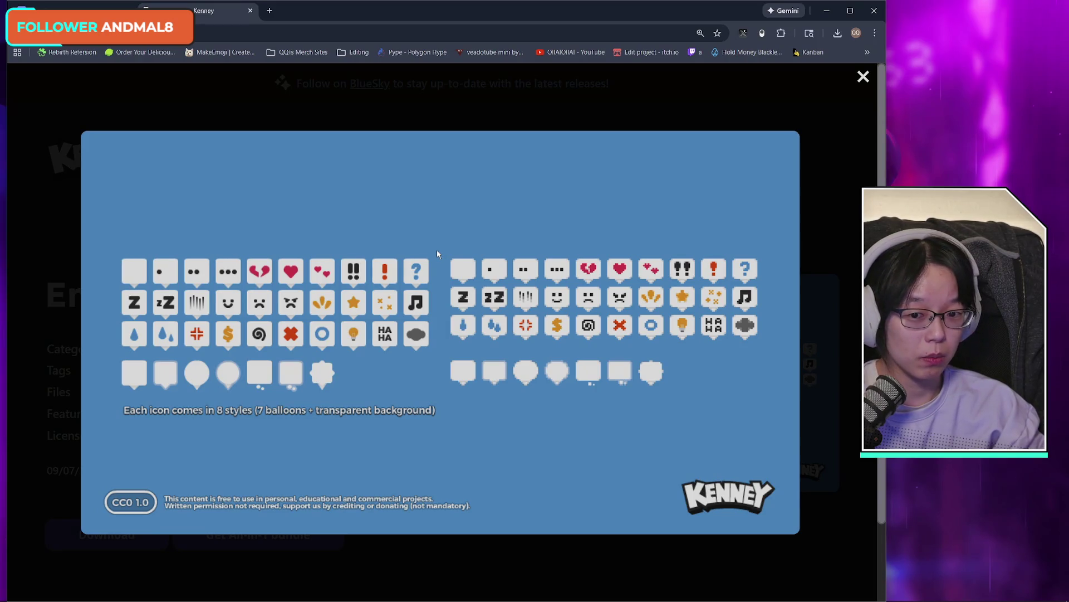
- Clear the Player enters circle highlight, view the Kenney emote preview, and open Paint
{"action": "left_click", "coordinate": [158, 3]}
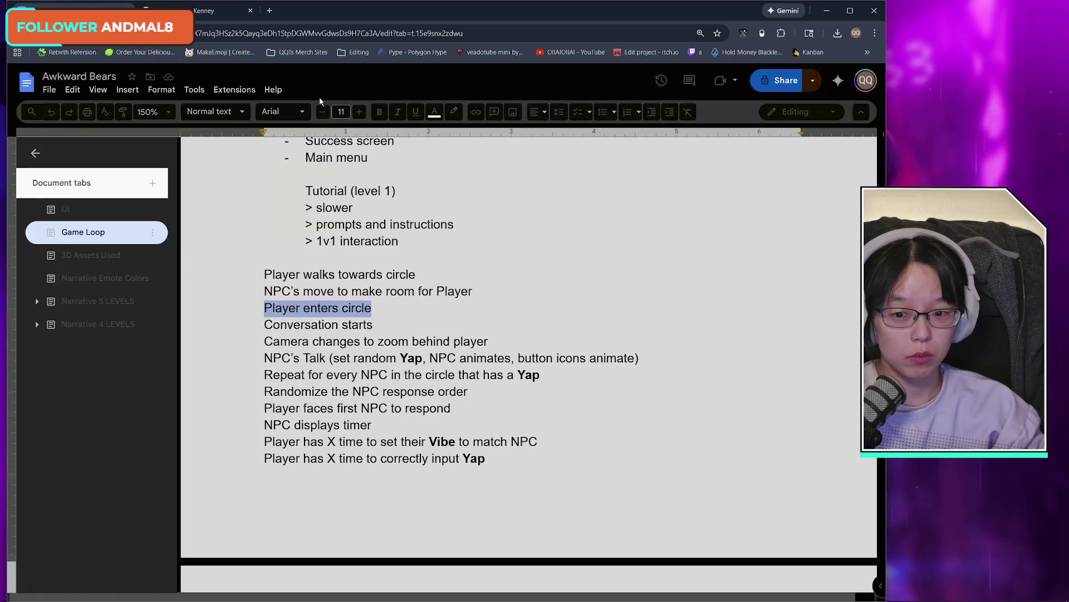
{"action": "left_click", "coordinate": [386, 326]}
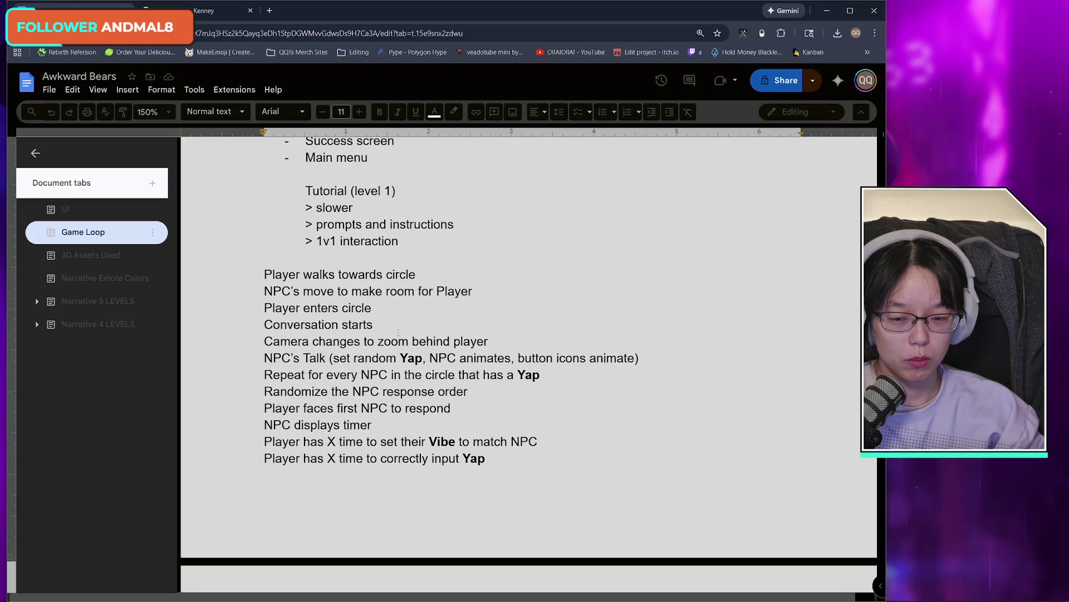
{"action": "left_click", "coordinate": [212, 10]}
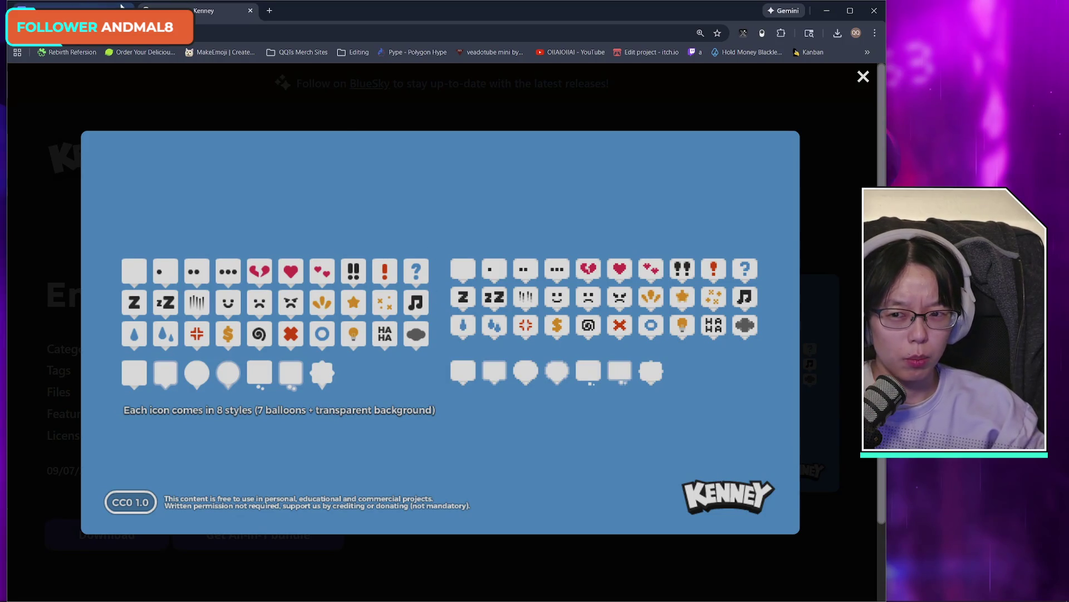
{"action": "left_click", "coordinate": [484, 589]}
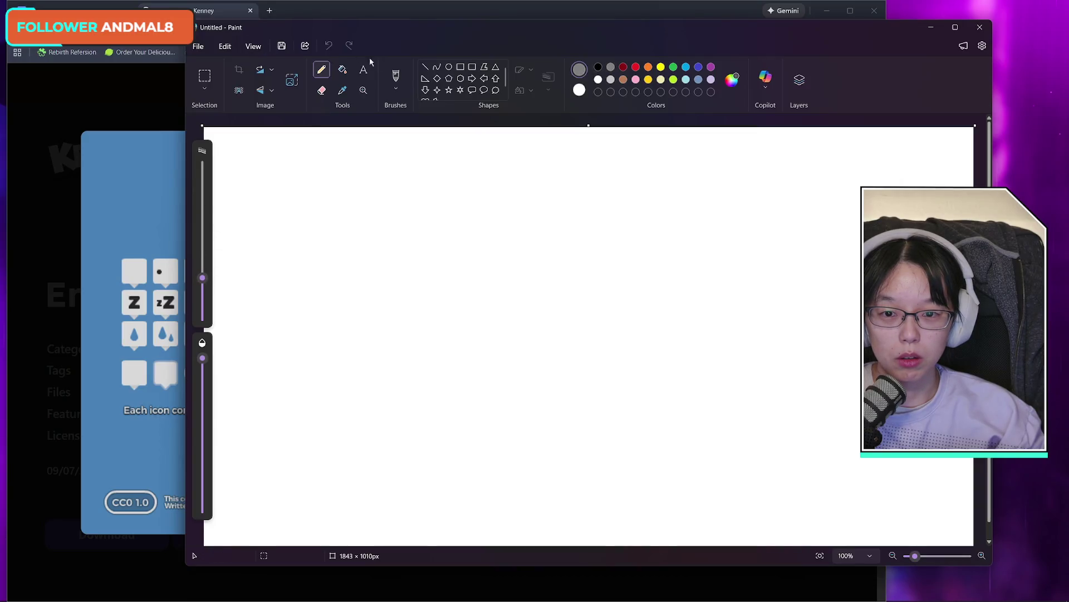
- Fill the Paint canvas grey and set a black 28px pencil
{"action": "left_click", "coordinate": [343, 69]}
{"action": "left_click", "coordinate": [481, 211]}
{"action": "left_click", "coordinate": [598, 67]}
{"action": "left_click", "coordinate": [321, 69]}
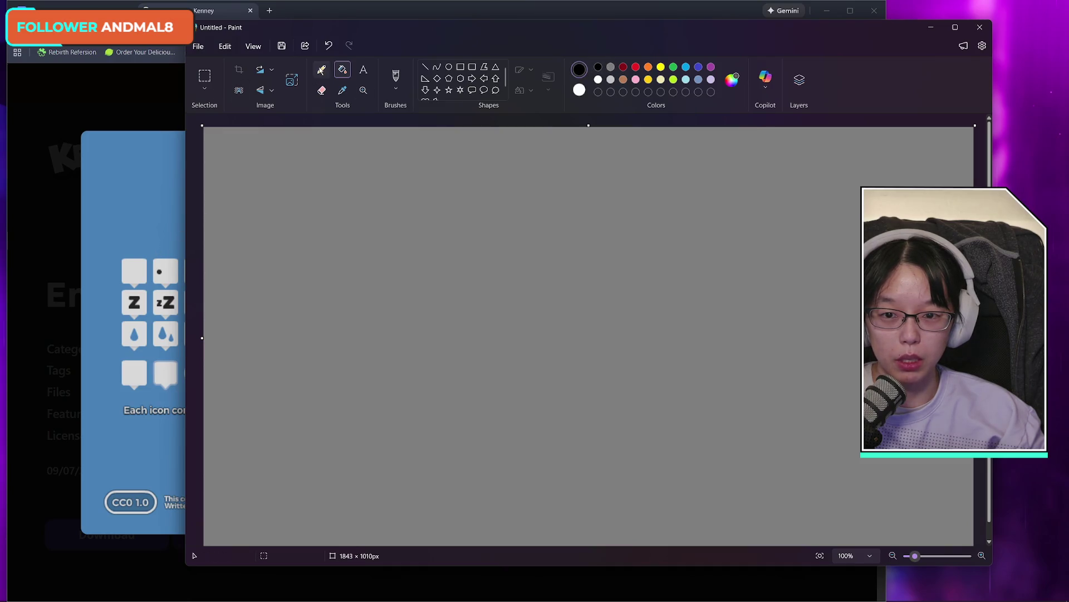
{"action": "left_click_drag", "start_coordinate": [202, 287], "coordinate": [202, 268]}
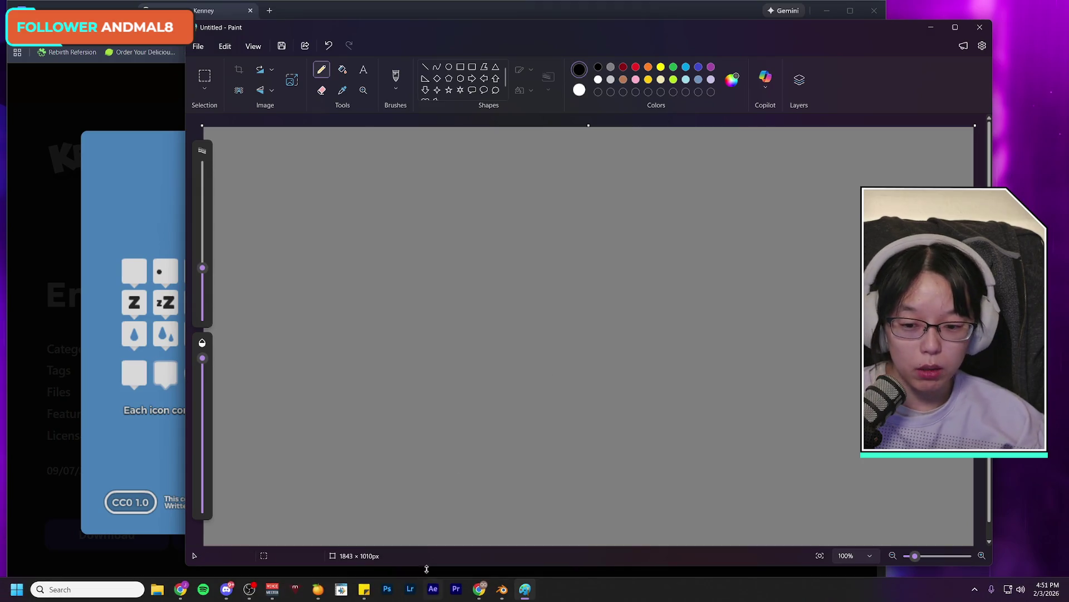
- Bring up a File Explorer window from the taskbar, then return to Paint
{"action": "left_click", "coordinate": [160, 591]}
{"action": "left_click", "coordinate": [160, 592]}
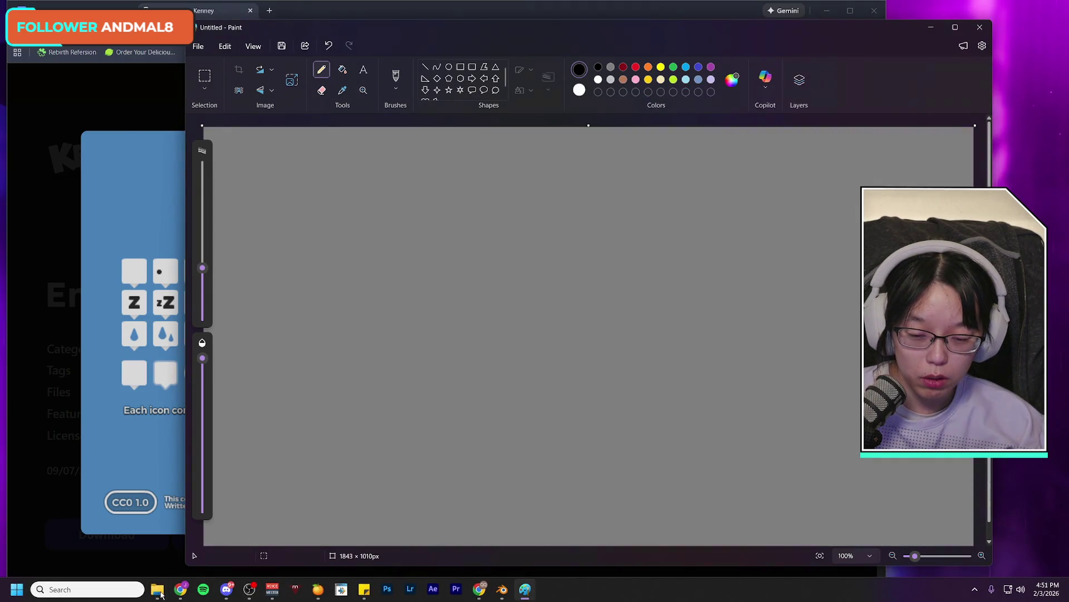
{"action": "left_click", "coordinate": [160, 591]}
{"action": "left_click", "coordinate": [160, 593]}
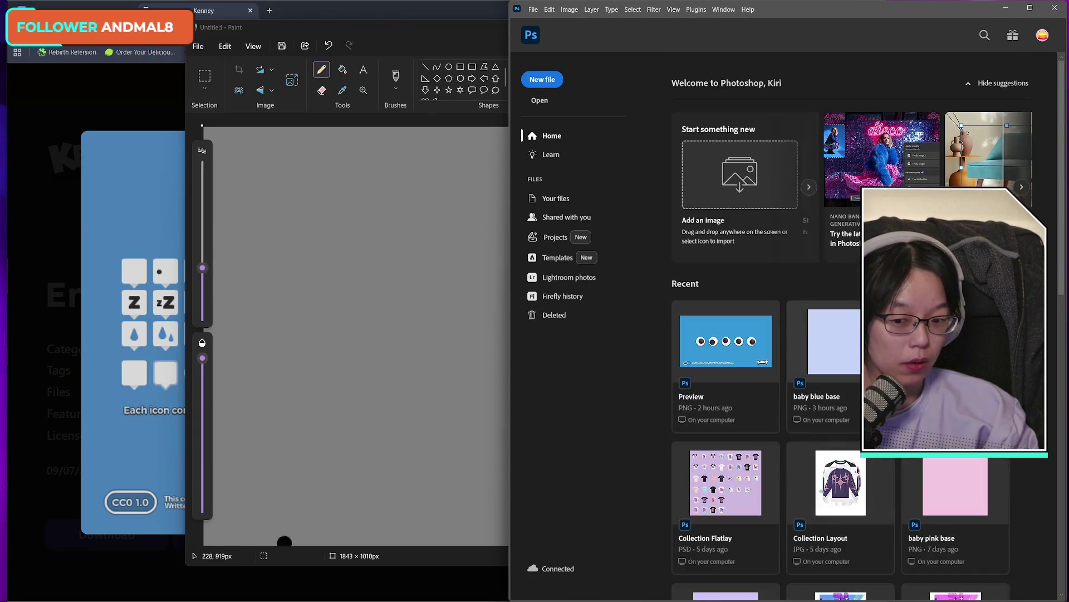
- Open UI screen mockups from SLICK (S:) > Game Makers > Awkward Bears
{"action": "left_click", "coordinate": [157, 589]}
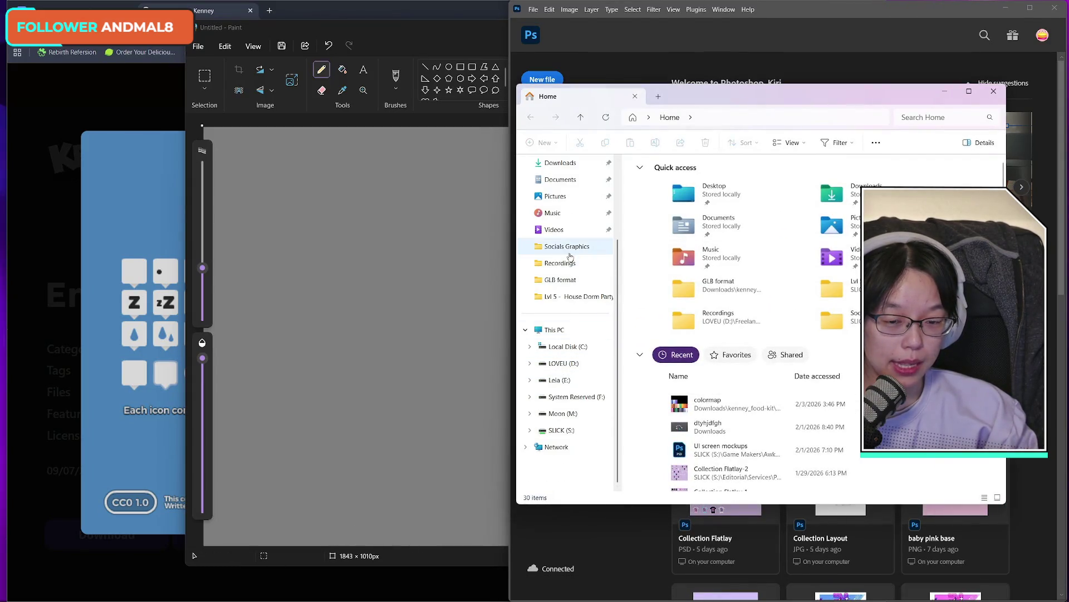
{"action": "left_click", "coordinate": [574, 434]}
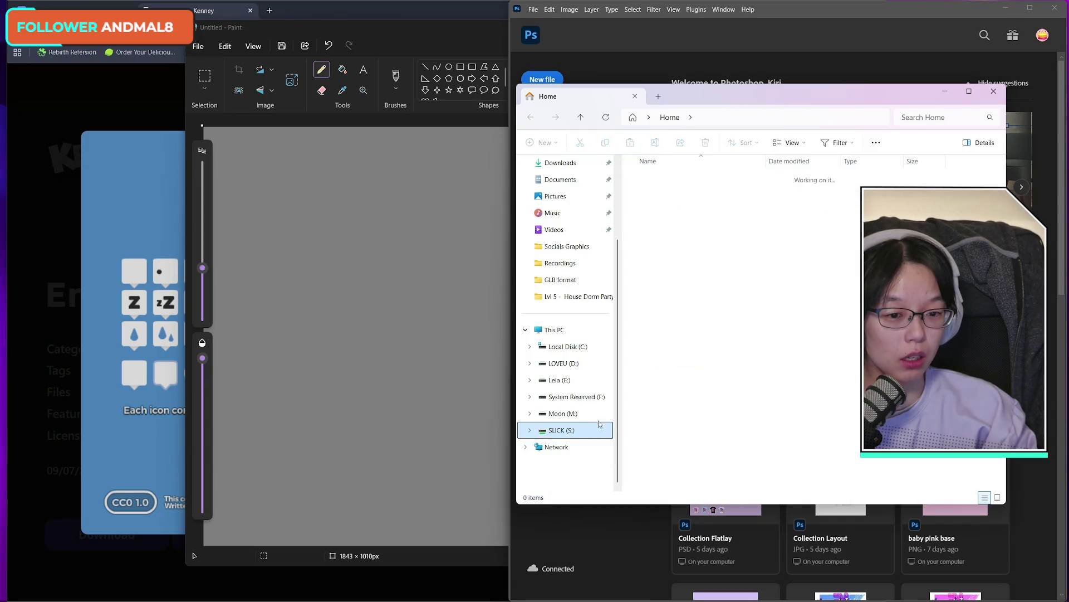
{"action": "left_click", "coordinate": [723, 433]}
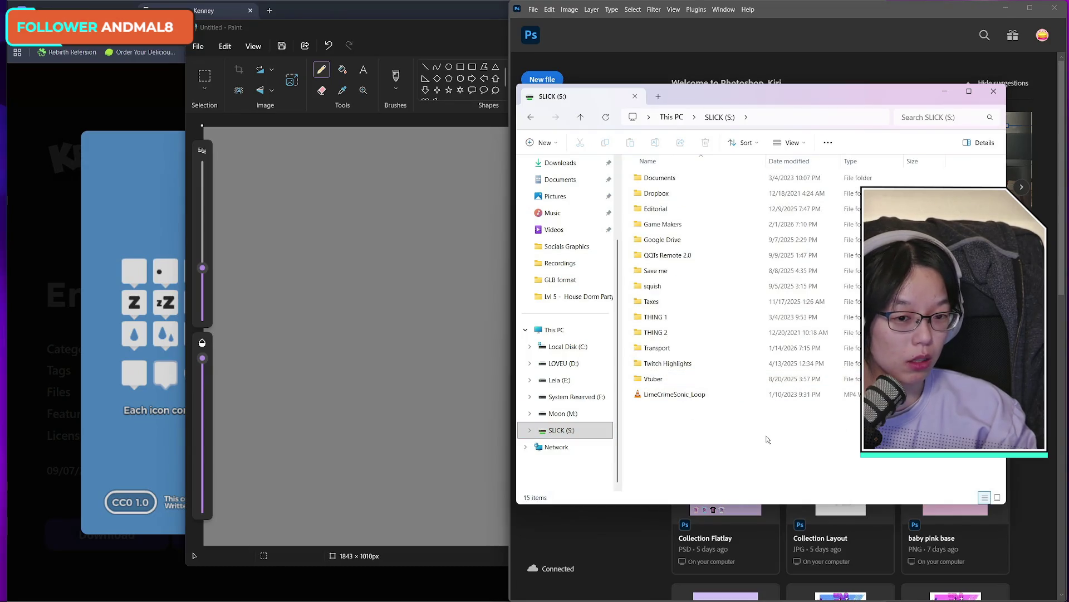
{"action": "double_click", "coordinate": [695, 225]}
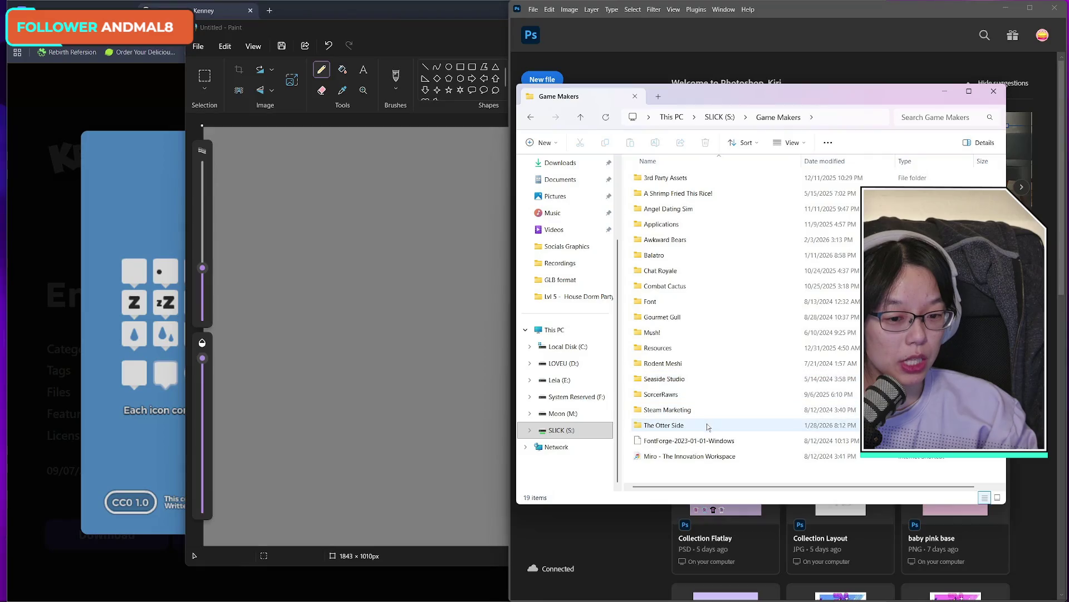
{"action": "mouse_move", "coordinate": [706, 427]}
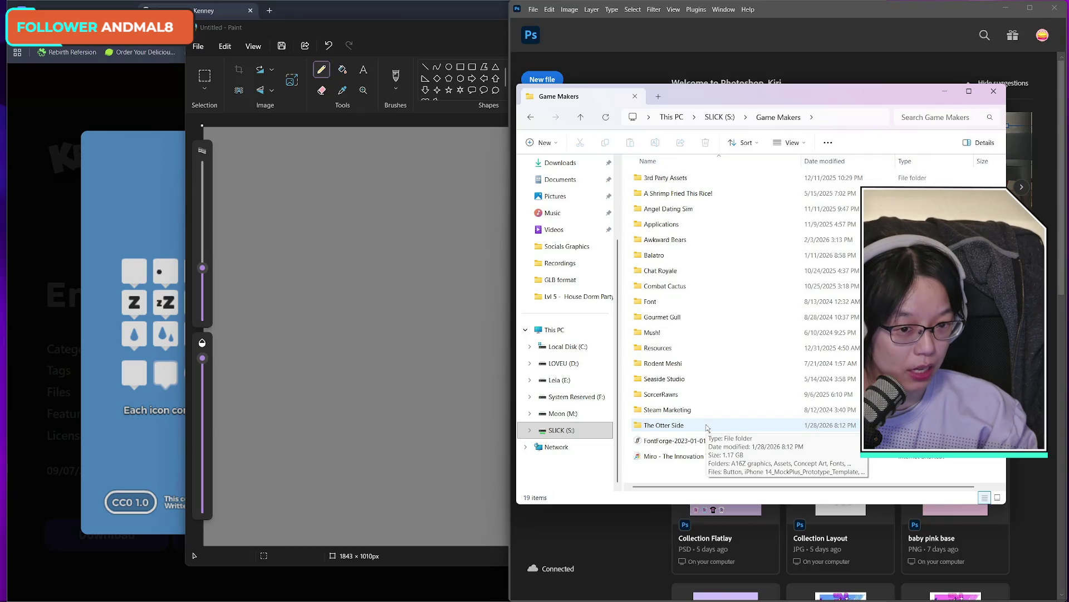
{"action": "double_click", "coordinate": [685, 241]}
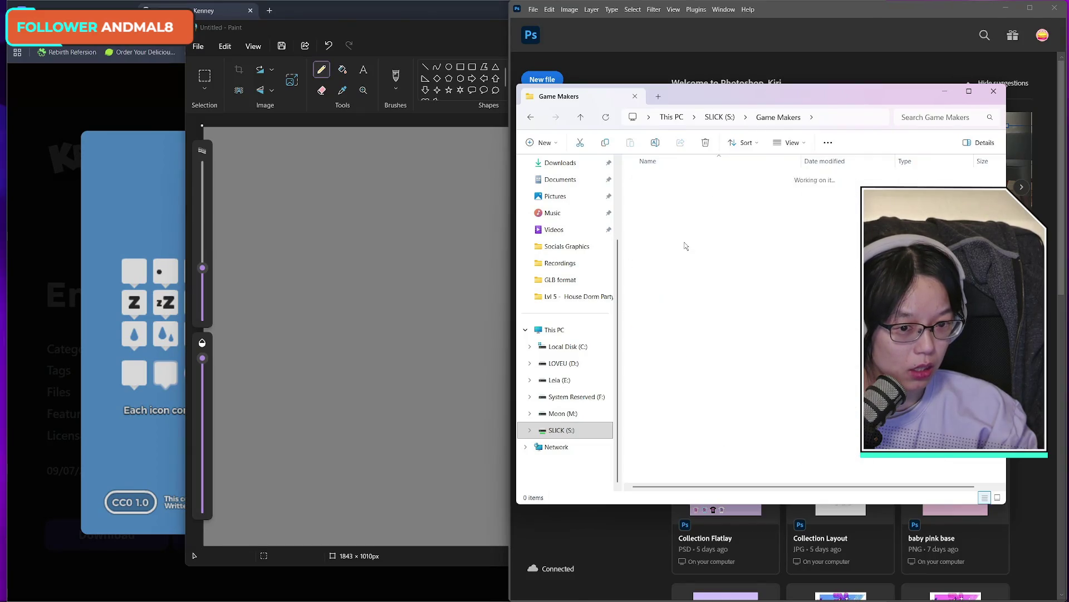
{"action": "double_click", "coordinate": [696, 255]}
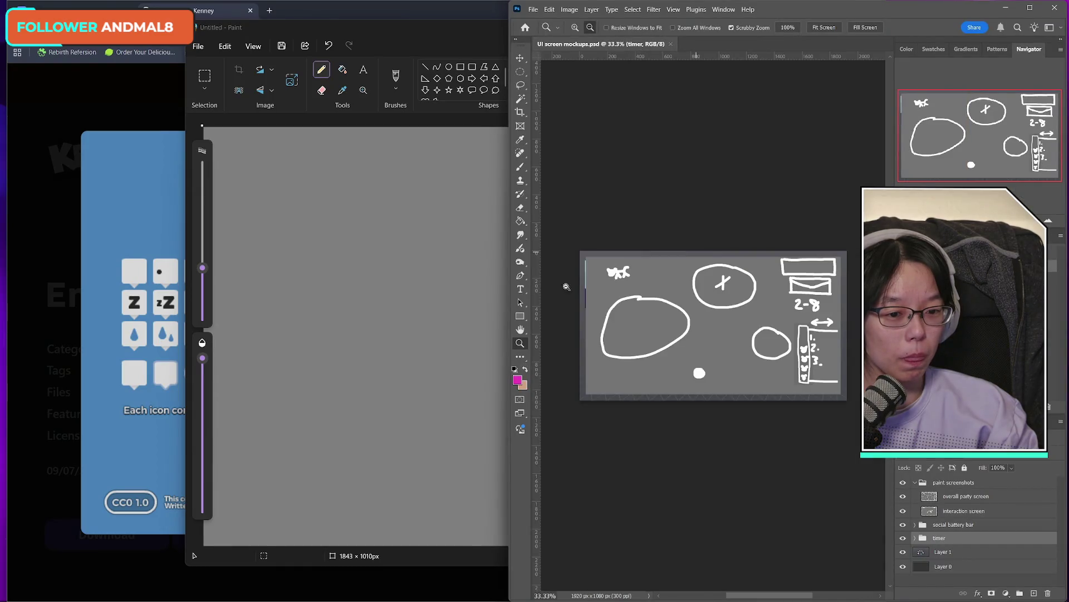
- Draw and undo test dots on the Paint canvas, then widen the Photoshop window
{"action": "left_click", "coordinate": [507, 281]}
{"action": "left_click", "coordinate": [668, 271]}
{"action": "key", "text": "ctrl+z"}
{"action": "key", "text": "ctrl+z"}
{"action": "left_click", "coordinate": [794, 15]}
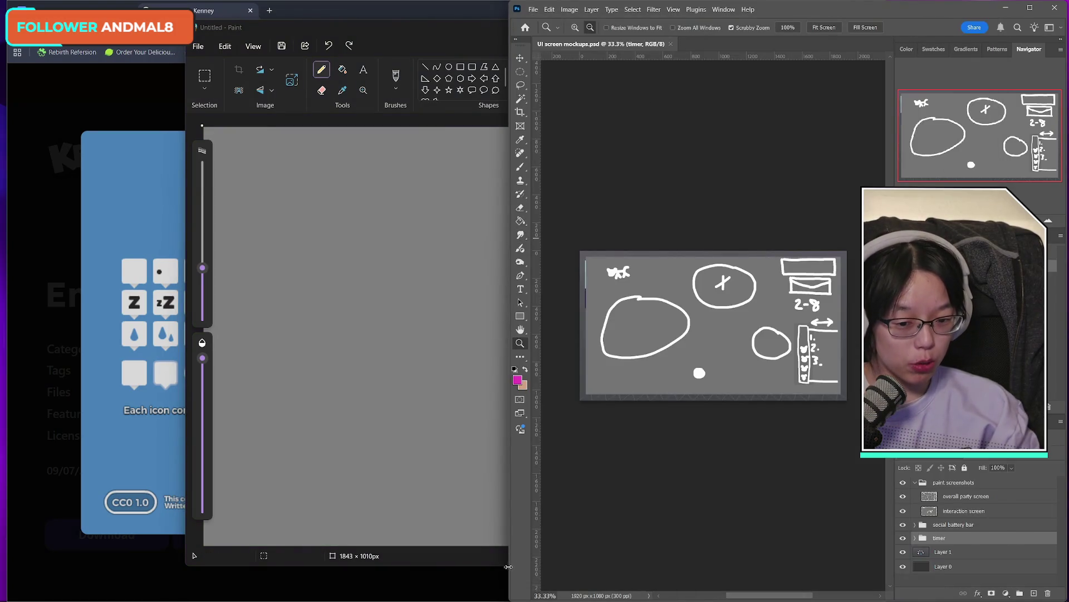
{"action": "left_click_drag", "start_coordinate": [510, 563], "coordinate": [265, 564]}
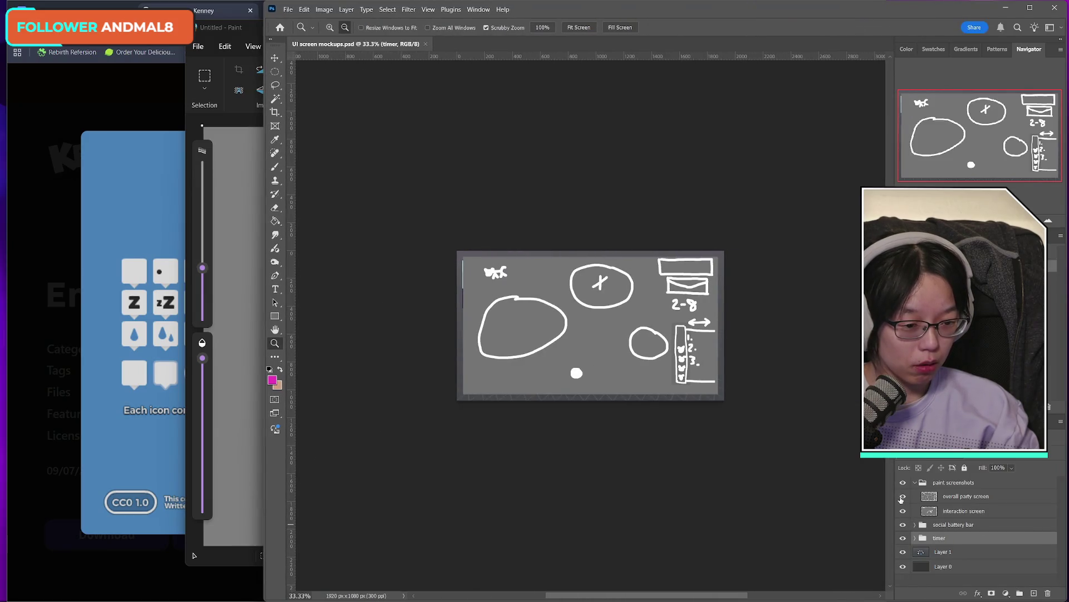
- Hide the overall party screen layer and zoom the bear sketches to 400%, then back to 100%
{"action": "left_click", "coordinate": [903, 496]}
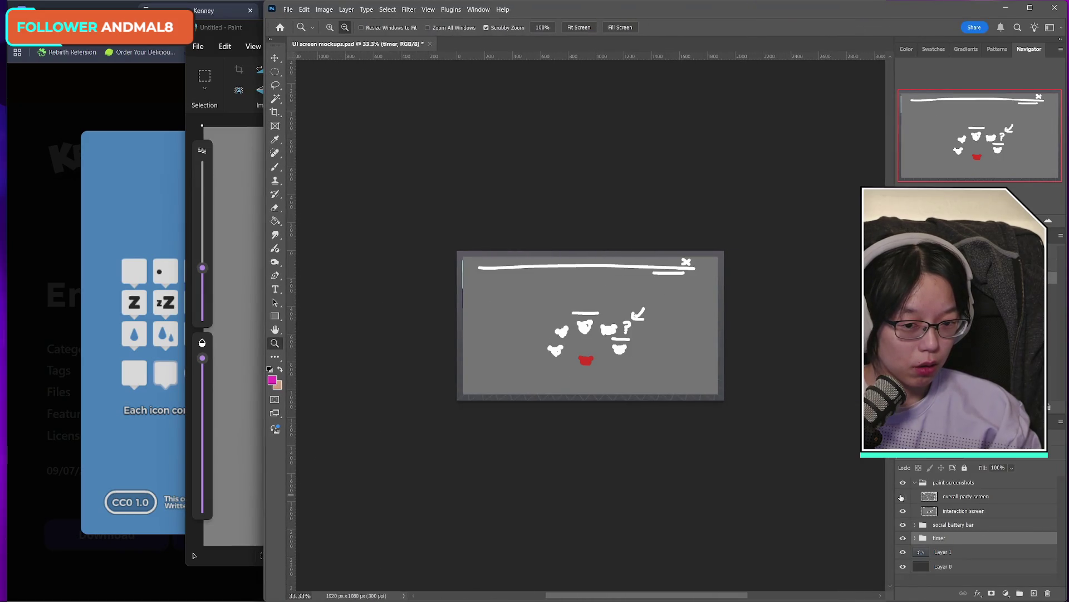
{"action": "scroll", "coordinate": [624, 355], "scroll_direction": "down", "scroll_amount": 3}
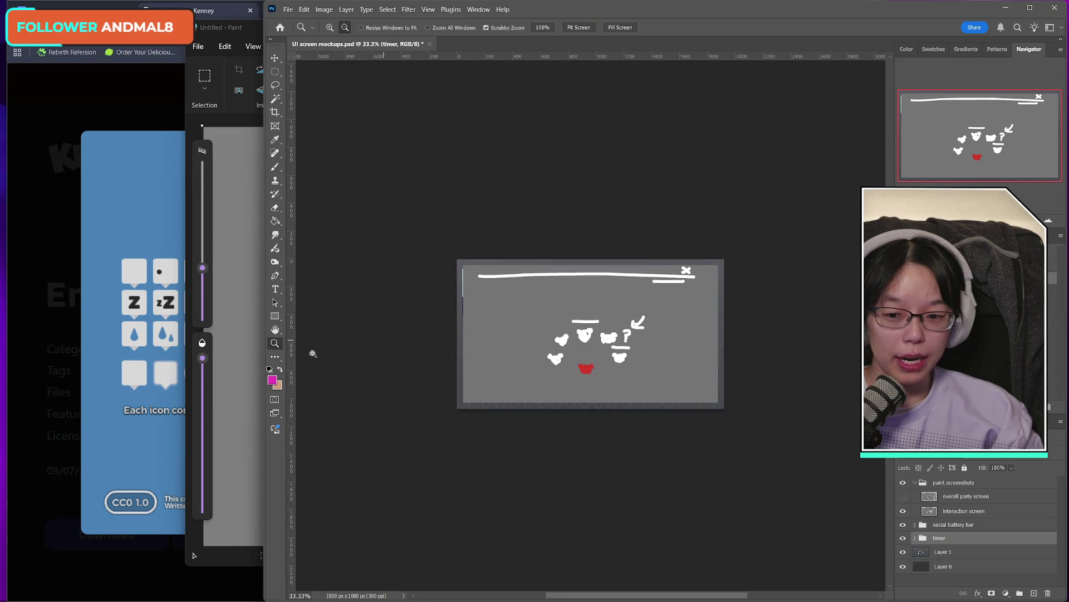
{"action": "left_click_drag", "start_coordinate": [633, 376], "coordinate": [616, 386]}
{"action": "right_click", "coordinate": [592, 362]}
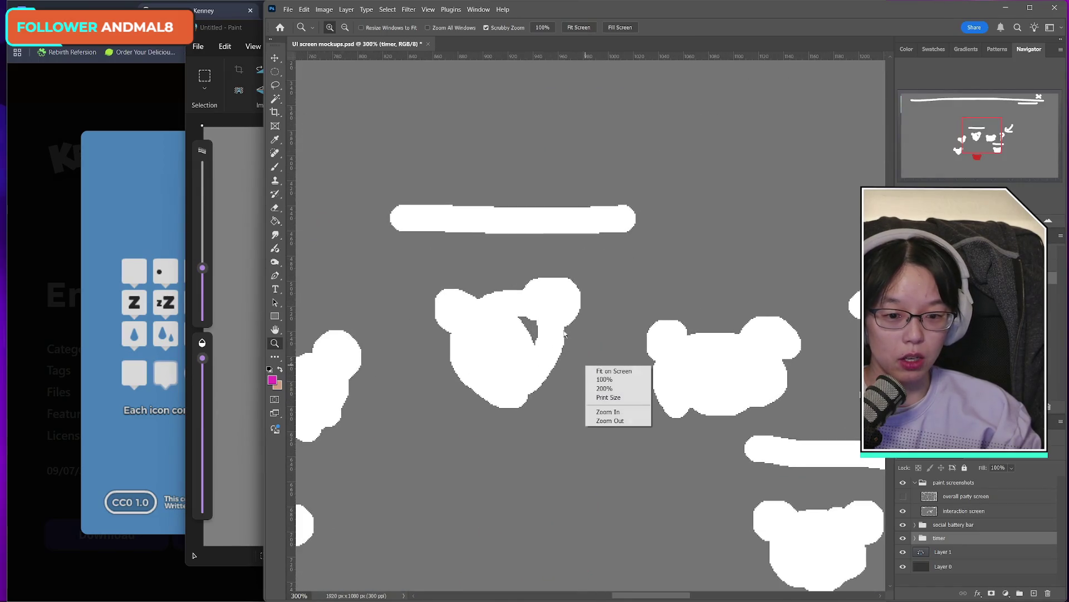
{"action": "left_click", "coordinate": [604, 411]}
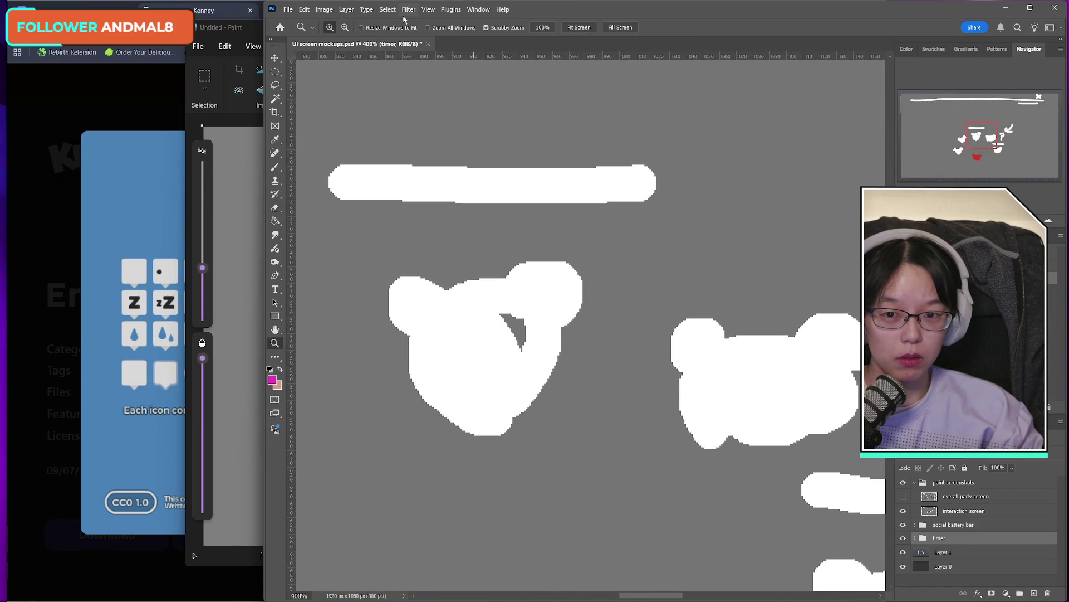
{"action": "left_click", "coordinate": [601, 365], "text": "alt"}
{"action": "double_click", "coordinate": [535, 370]}
{"action": "scroll", "coordinate": [529, 386], "scroll_direction": "down", "scroll_amount": 1}
{"action": "scroll", "coordinate": [530, 386], "scroll_direction": "up", "scroll_amount": 1}
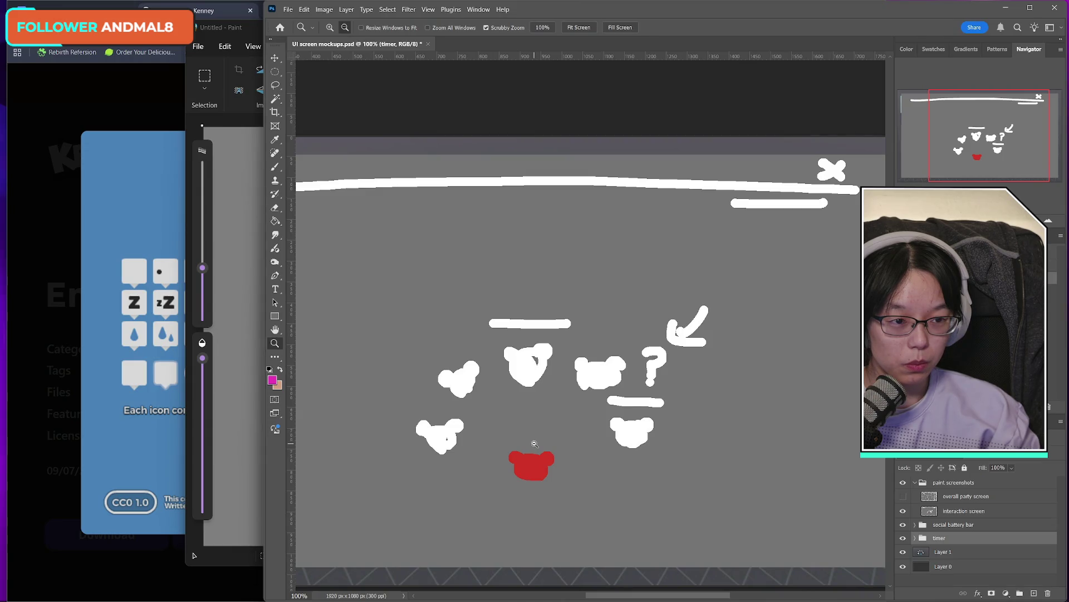
{"action": "left_click_drag", "start_coordinate": [954, 131], "coordinate": [948, 130]}
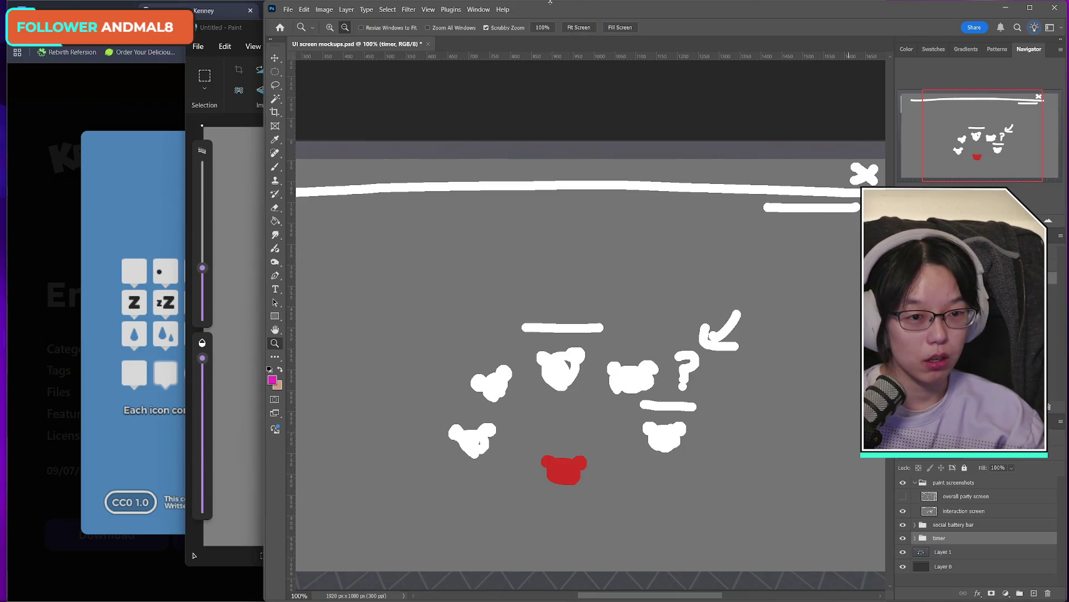
- Move the player cube with D and A, then press Space for the behind-player camera
{"action": "key", "text": "d"}
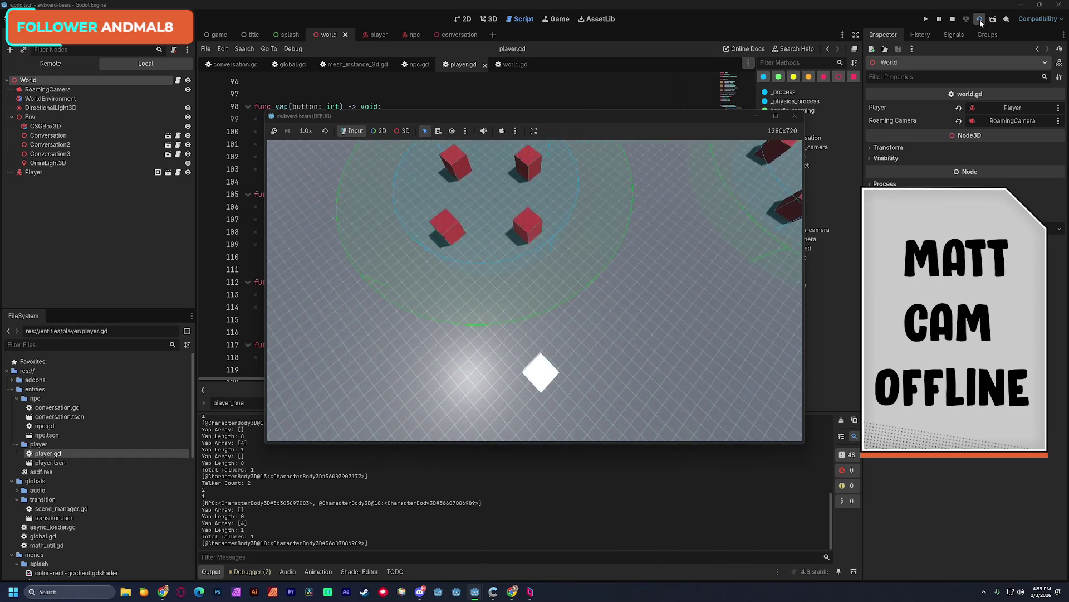
{"action": "key", "text": "d"}
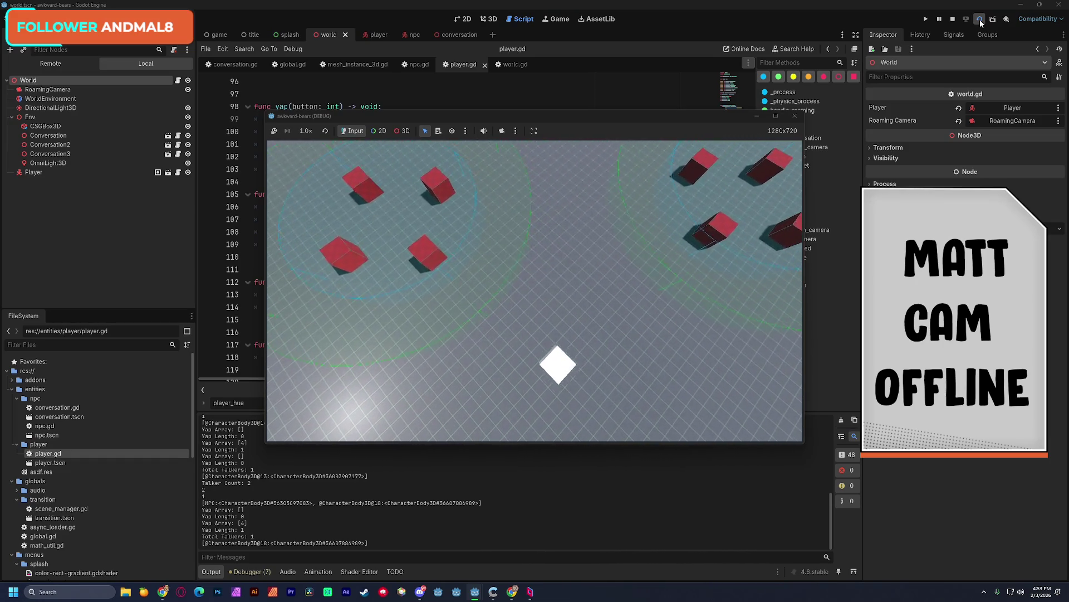
{"action": "key", "text": "d"}
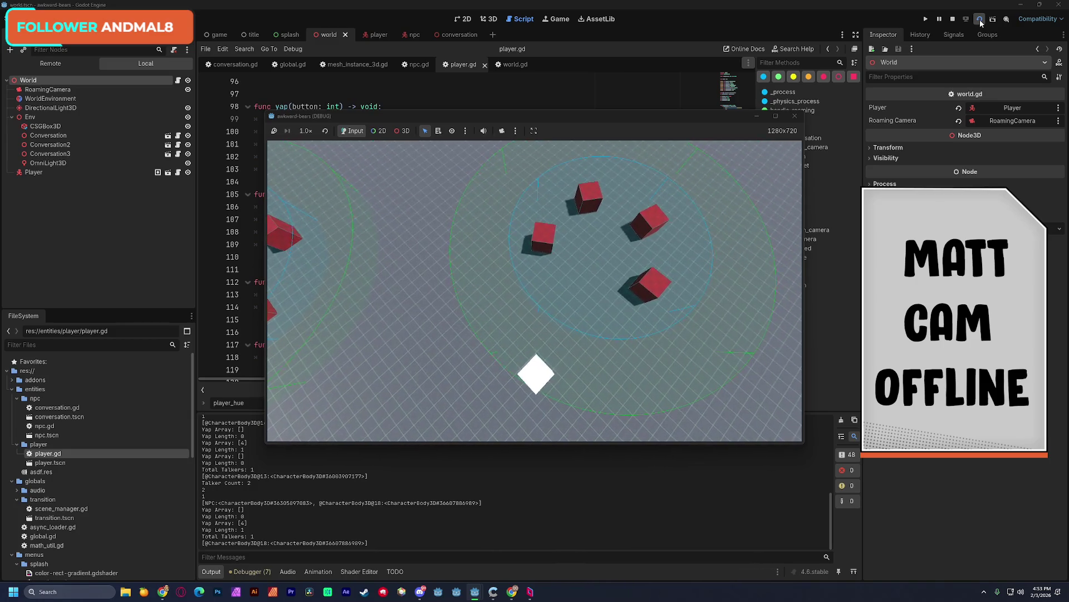
{"action": "key", "text": "a"}
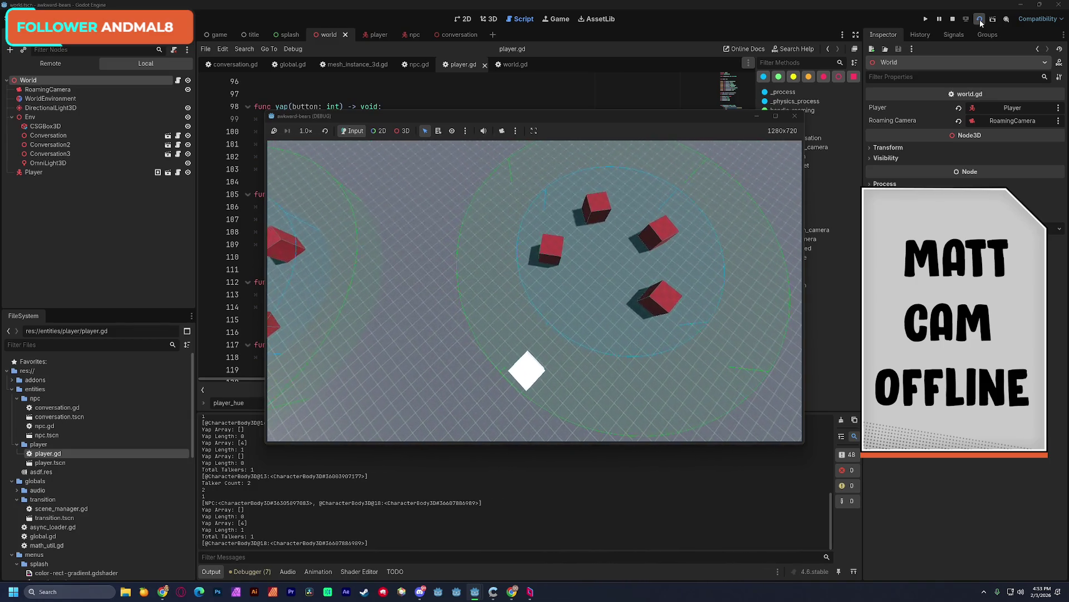
{"action": "key", "text": "d"}
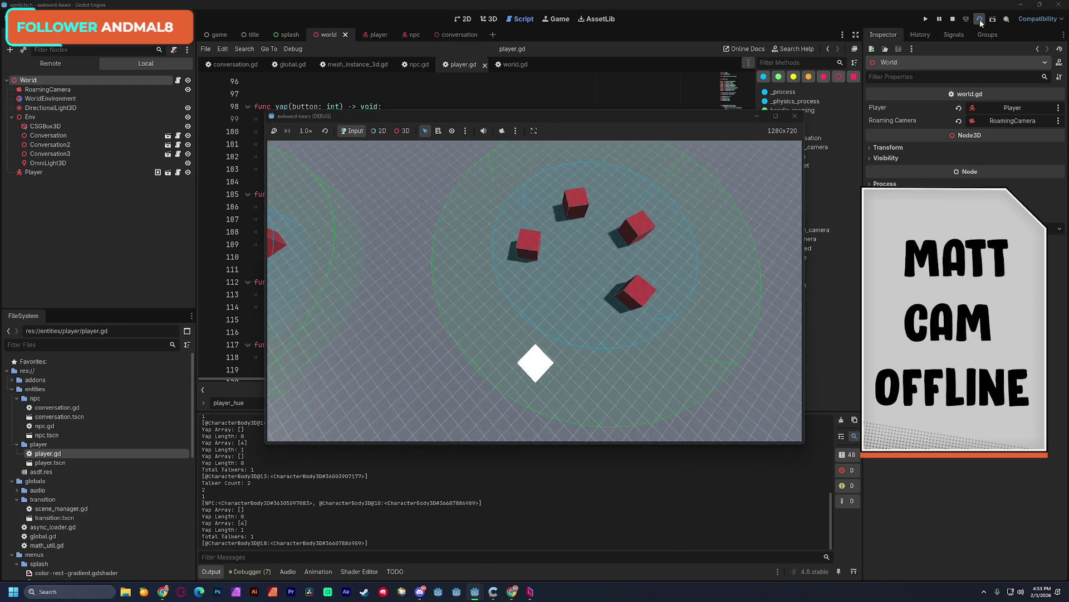
{"action": "key", "text": "space"}
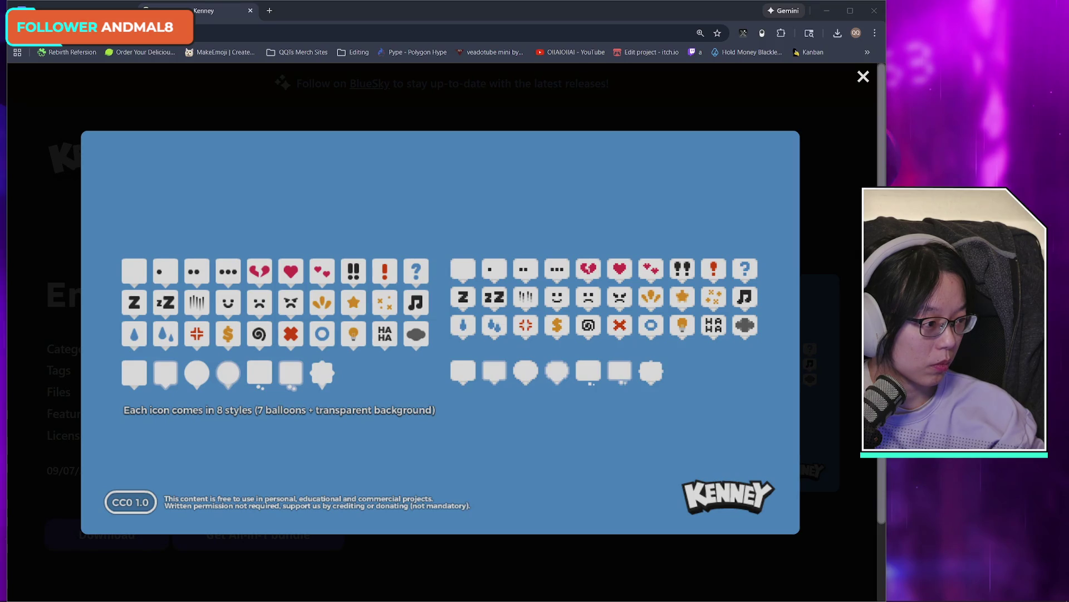
- Highlight the Overall party screen line in yellow
{"action": "key", "text": "alt+Tab"}
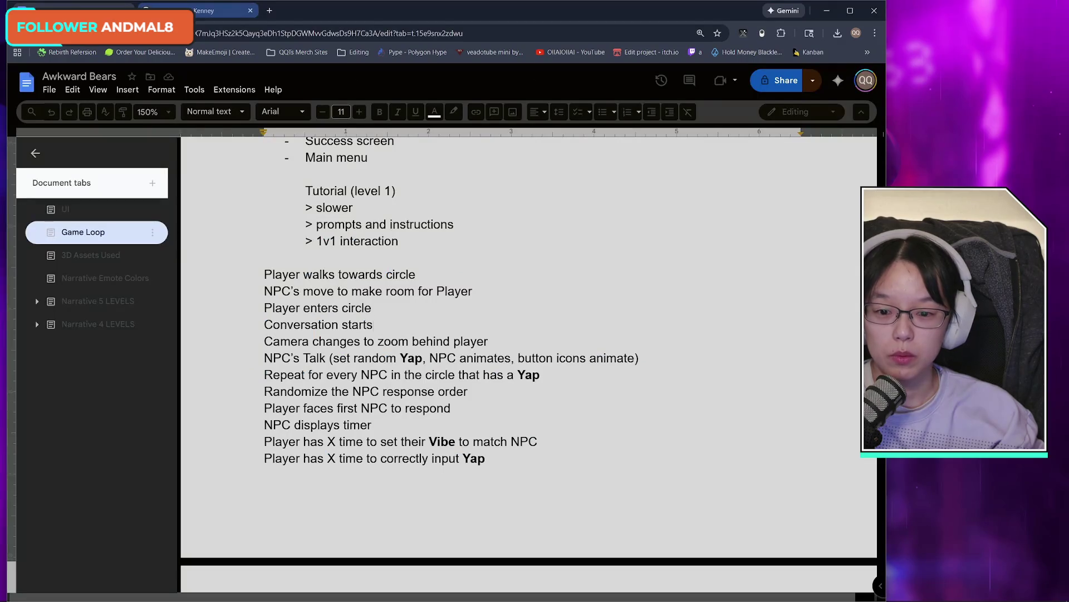
{"action": "scroll", "coordinate": [399, 323], "scroll_direction": "up", "scroll_amount": 5}
{"action": "scroll", "coordinate": [398, 323], "scroll_direction": "up", "scroll_amount": 3}
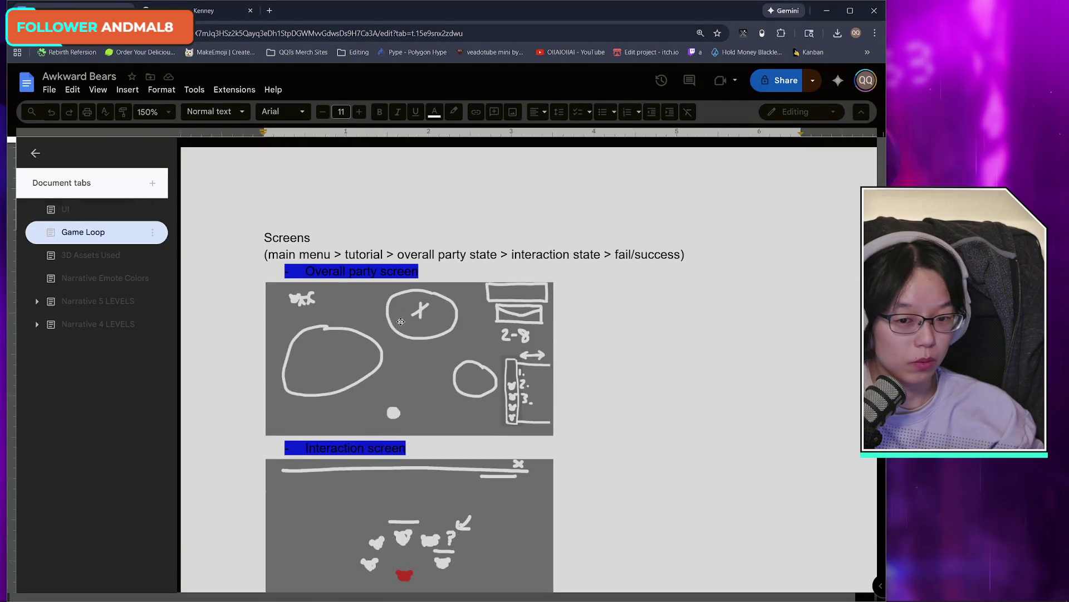
{"action": "left_click", "coordinate": [281, 270]}
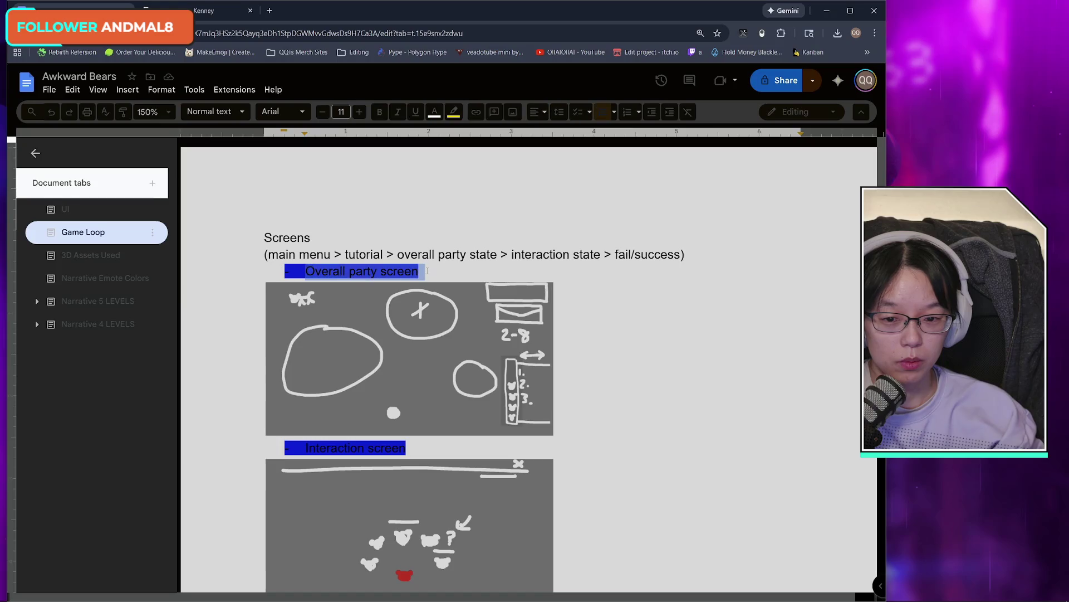
{"action": "triple_click", "coordinate": [268, 264]}
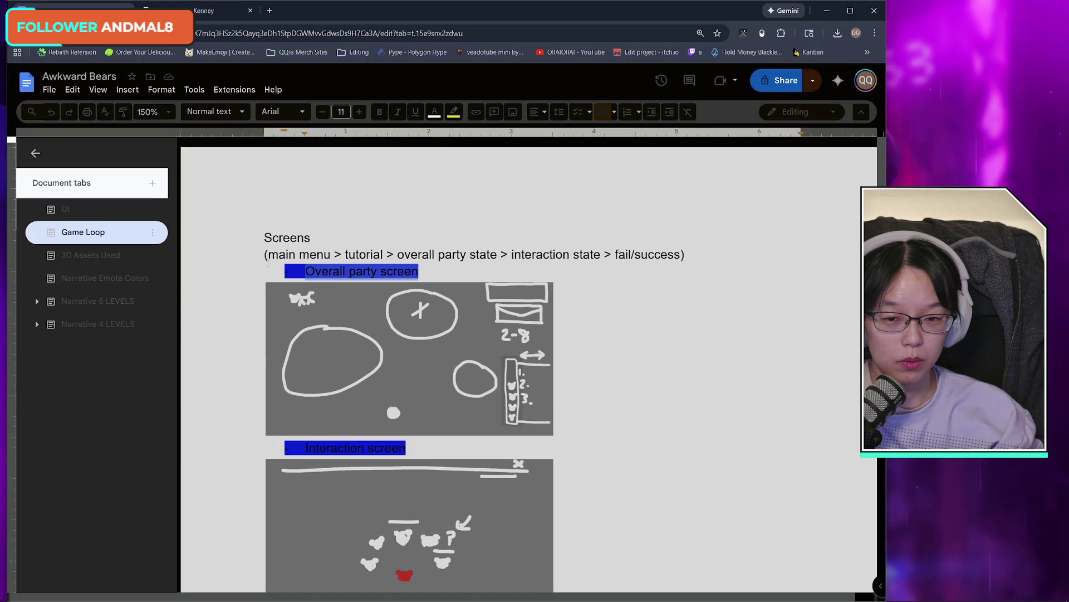
{"action": "left_click", "coordinate": [454, 112]}
{"action": "left_click", "coordinate": [495, 167]}
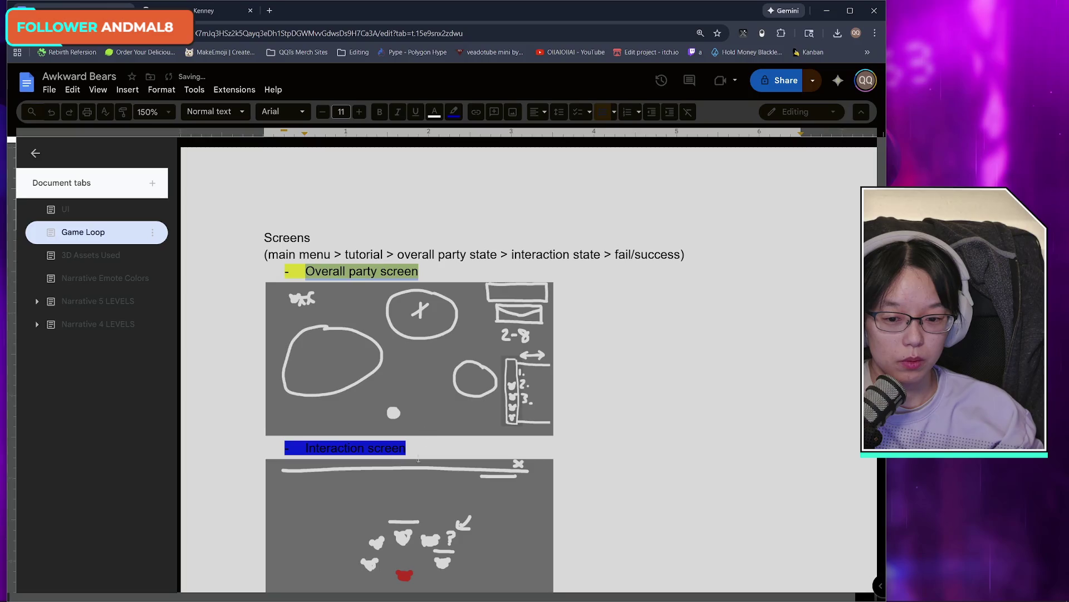
- Highlight the Interaction screen line in yellow and deselect to check it
{"action": "triple_click", "coordinate": [393, 447]}
{"action": "left_click", "coordinate": [454, 111]}
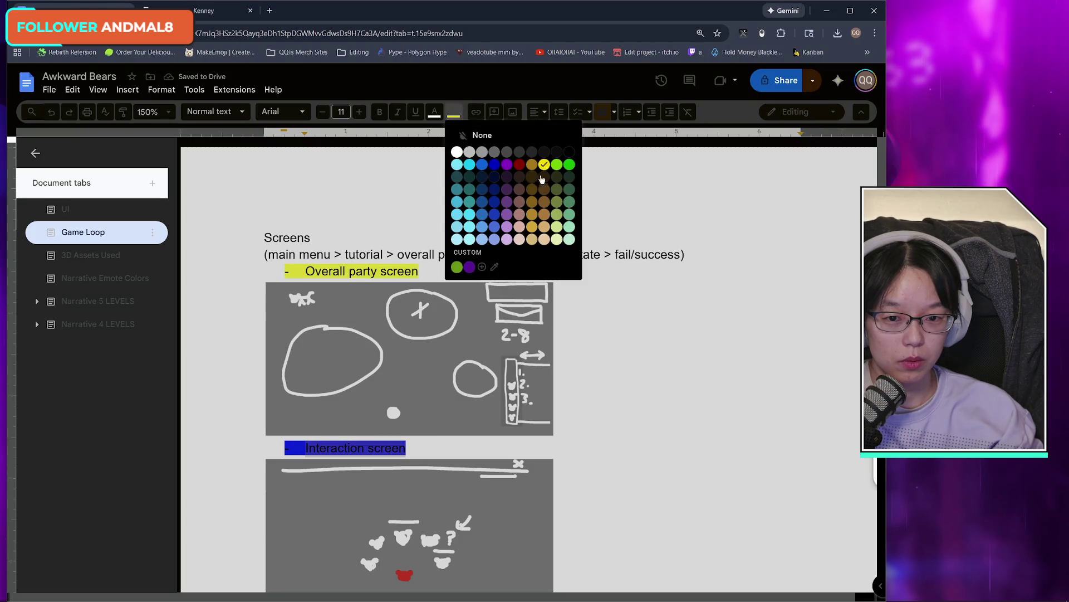
{"action": "left_click", "coordinate": [494, 167]}
{"action": "left_click", "coordinate": [664, 410]}
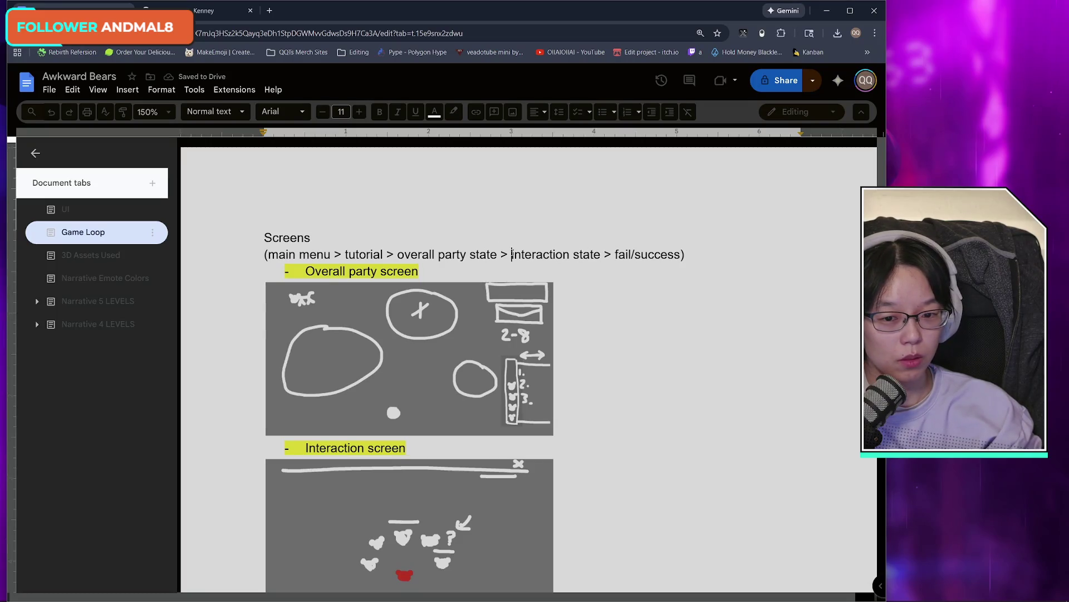
{"action": "left_click", "coordinate": [693, 255]}
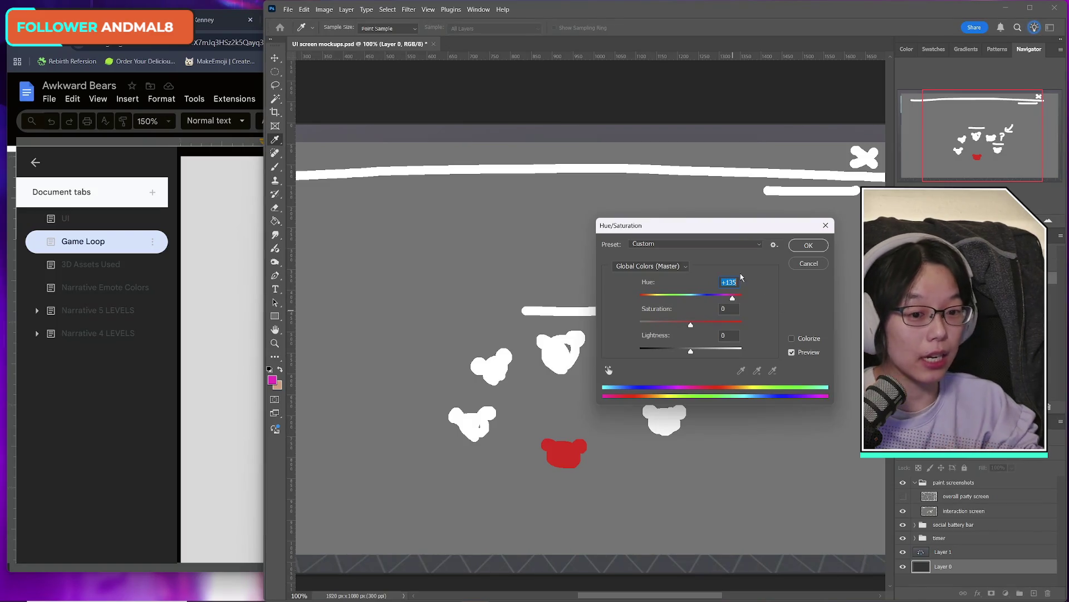
{"action": "key", "text": "Down"}
{"action": "key", "text": "Down"}
{"action": "key", "text": "Down"}
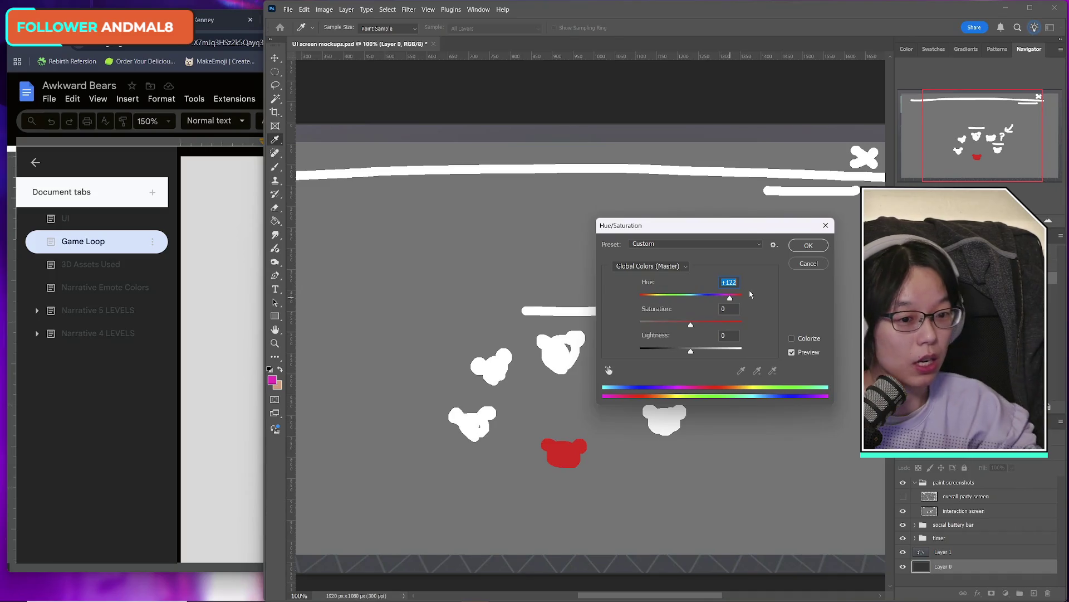
{"action": "left_click", "coordinate": [808, 263]}
{"action": "left_click", "coordinate": [324, 9]}
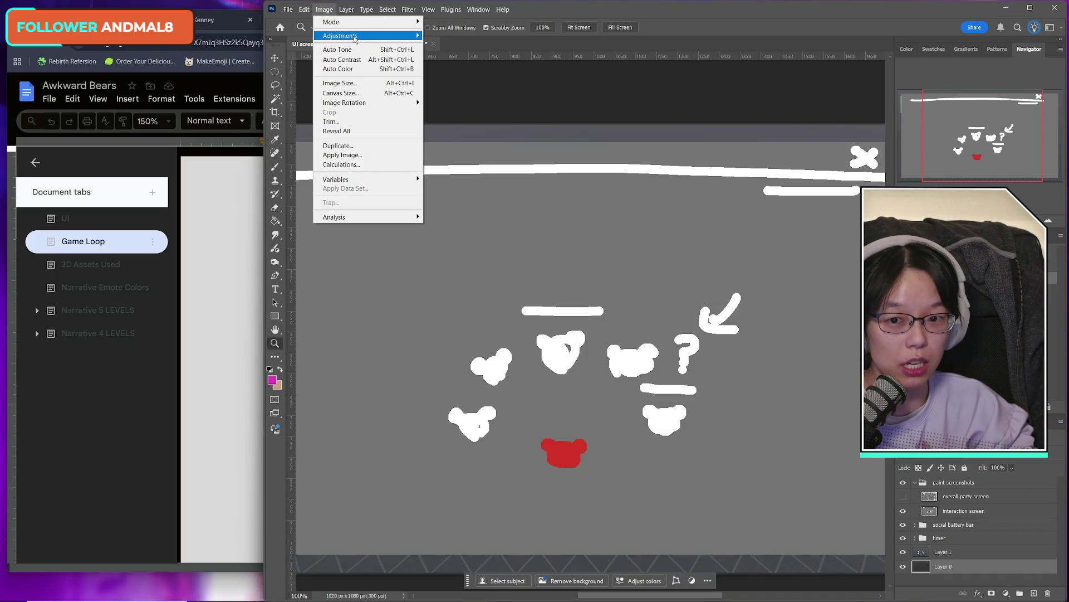
{"action": "mouse_move", "coordinate": [354, 38]}
{"action": "left_click", "coordinate": [480, 96]}
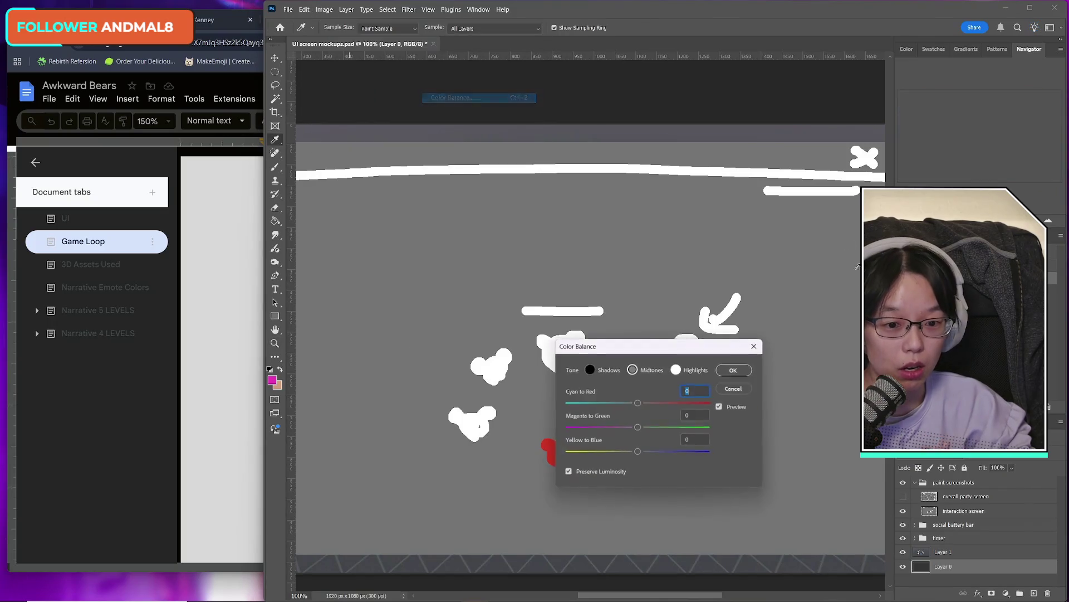
{"action": "left_click_drag", "start_coordinate": [590, 346], "coordinate": [682, 203]}
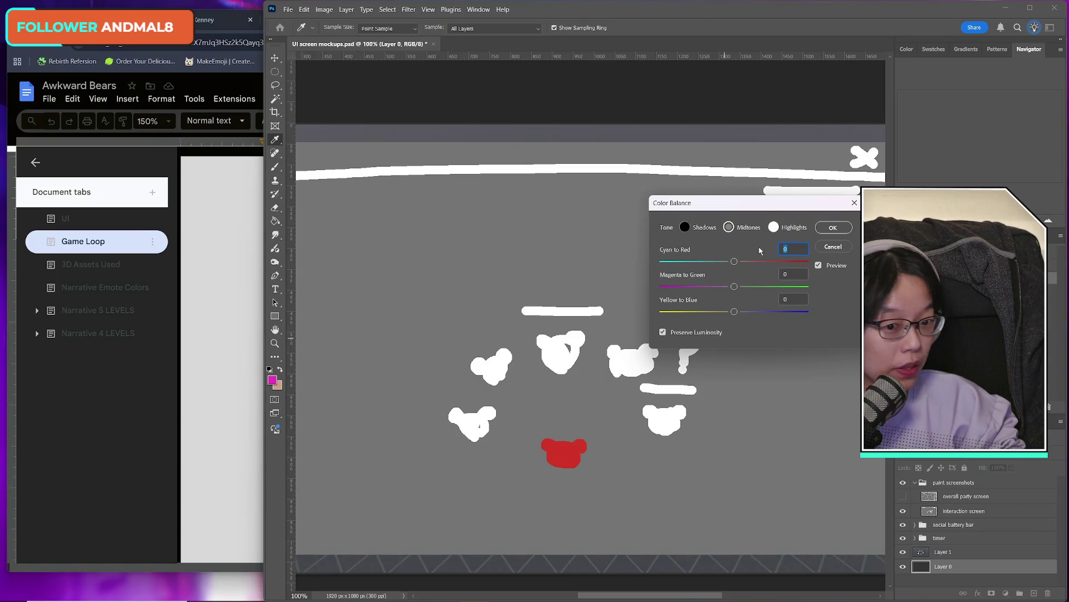
{"action": "mouse_move", "coordinate": [734, 261]}
{"action": "left_mouse_down"}
{"action": "mouse_move", "coordinate": [796, 261]}
{"action": "mouse_move", "coordinate": [738, 277]}
{"action": "mouse_move", "coordinate": [747, 272]}
{"action": "mouse_move", "coordinate": [736, 266]}
{"action": "left_mouse_up"}
{"action": "left_click", "coordinate": [847, 245]}
{"action": "key", "text": "z"}
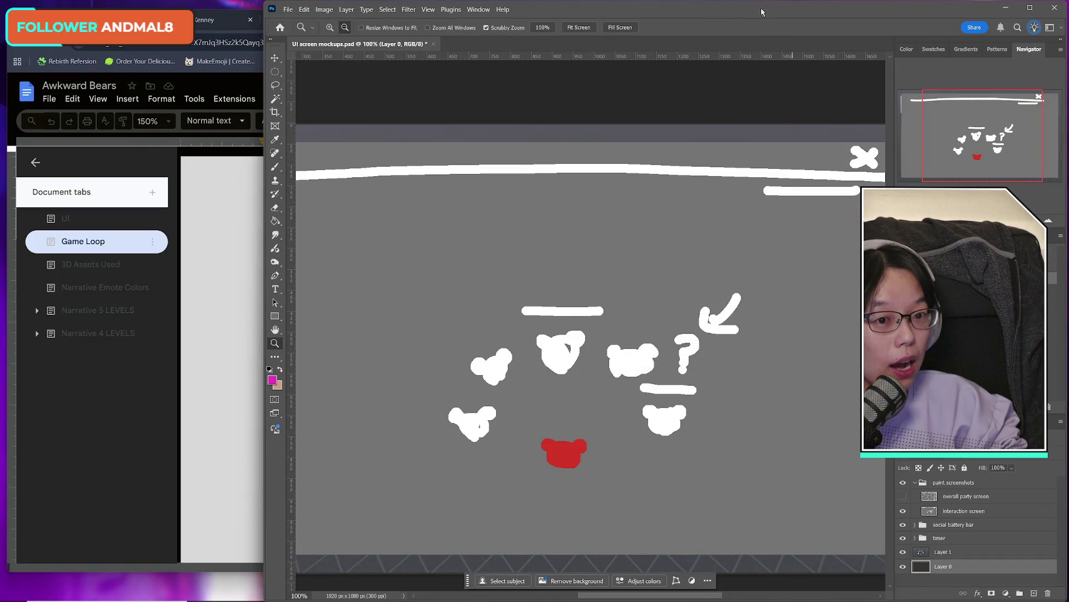
{"action": "left_click_drag", "start_coordinate": [822, 1], "coordinate": [804, 17]}
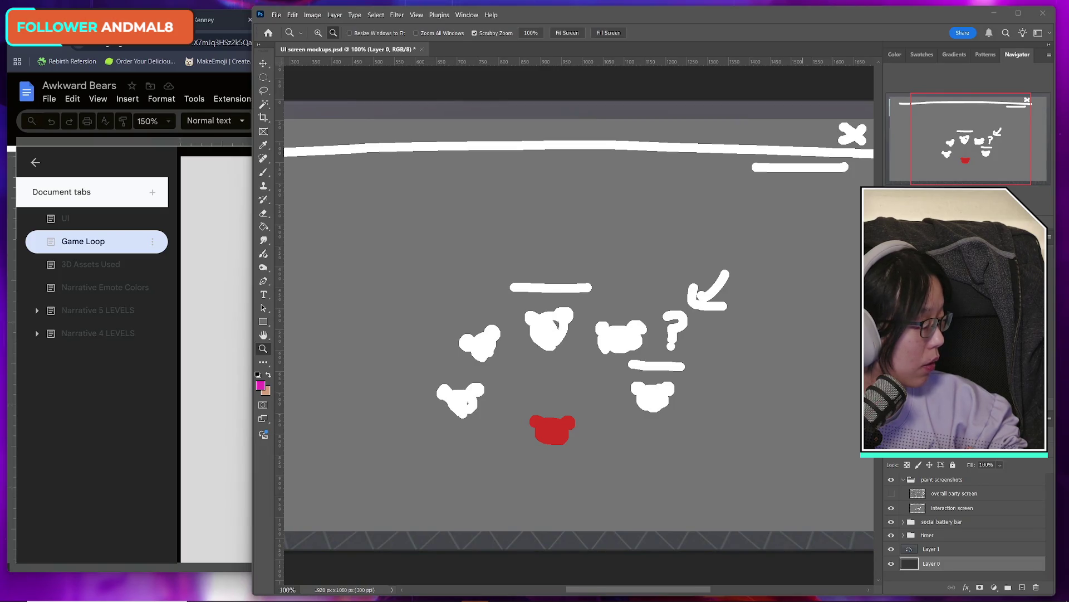
- Bring Chrome's Kenney Emotes Pack preview in front of the Photoshop mockup
{"action": "left_click", "coordinate": [223, 20]}
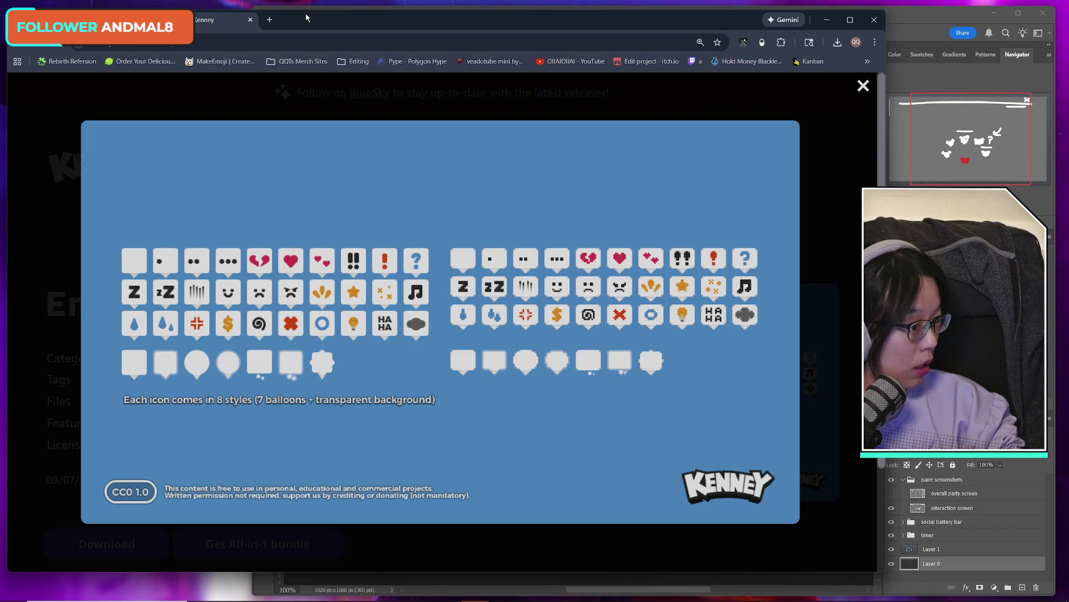
- Reposition Chrome, close the Kenney emote pack lightbox, and switch to the Awkward Bears doc tab
{"action": "left_click_drag", "start_coordinate": [305, 18], "coordinate": [325, 26]}
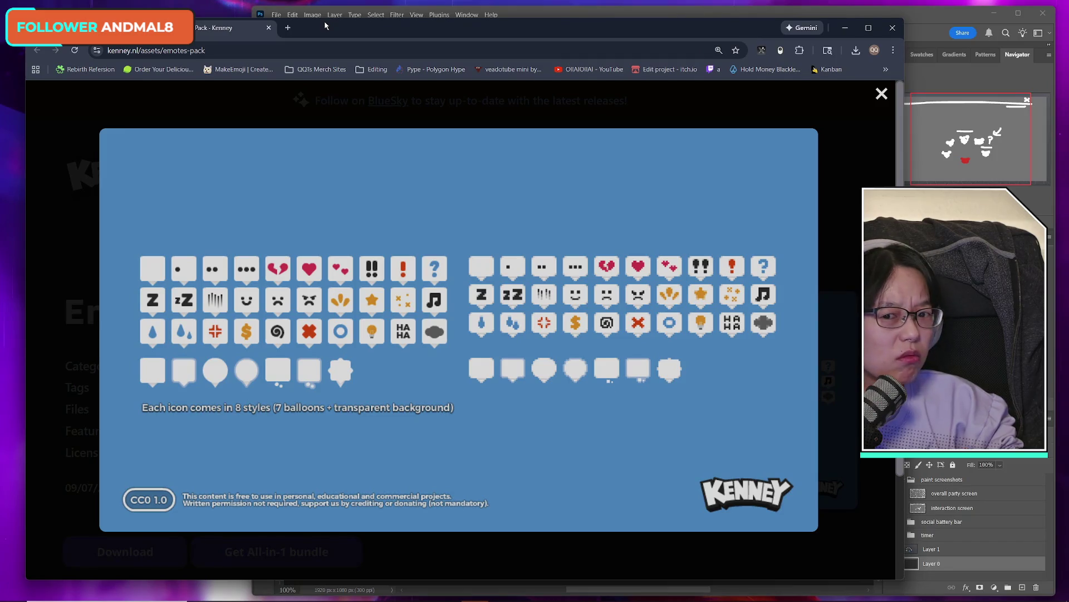
{"action": "left_click_drag", "start_coordinate": [341, 26], "coordinate": [340, 17]}
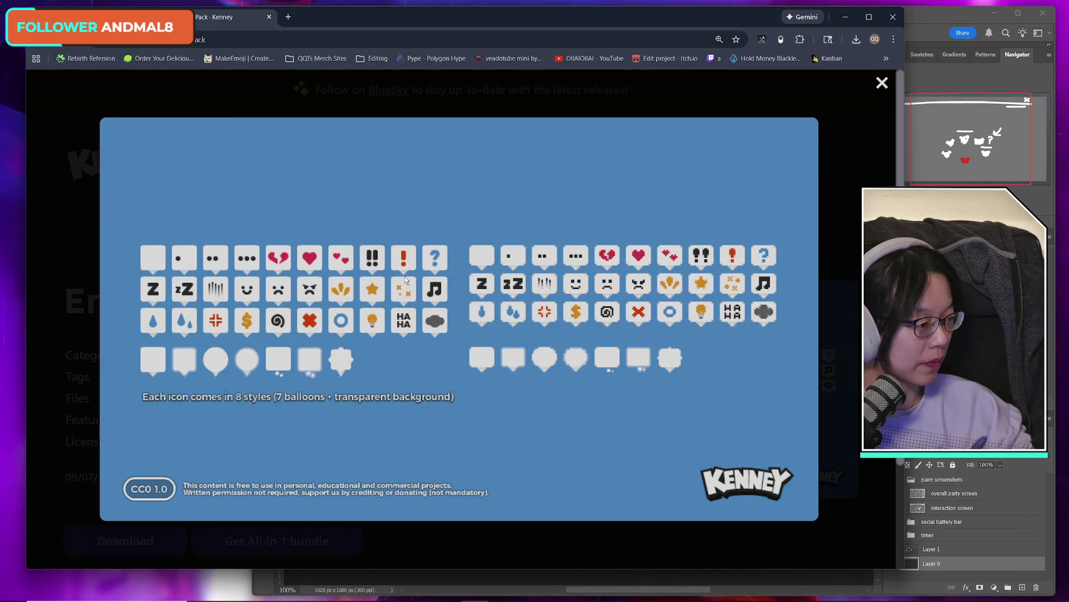
{"action": "left_click_drag", "start_coordinate": [449, 12], "coordinate": [454, 34]}
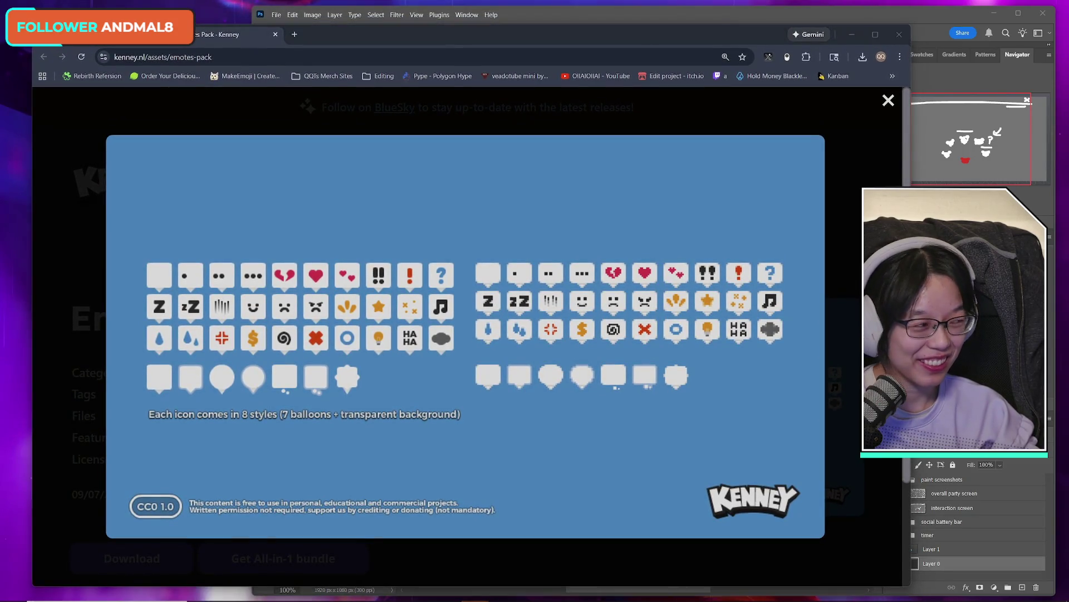
{"action": "left_click", "coordinate": [833, 369]}
{"action": "key", "text": "ctrl+Tab"}
{"action": "key", "text": "ctrl+Tab"}
{"action": "key", "text": "ctrl+Tab"}
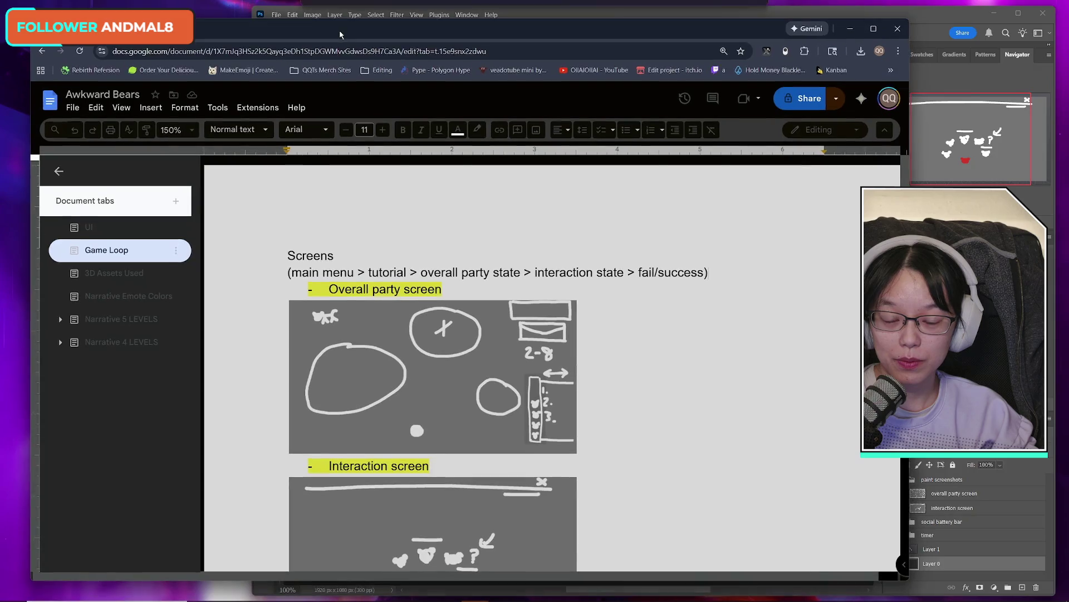
- Skim the Game Loop tab, then open the UI tab listing Timer, Social battery bar, Clock and Bear-ometer
{"action": "left_click_drag", "start_coordinate": [341, 34], "coordinate": [336, 37]}
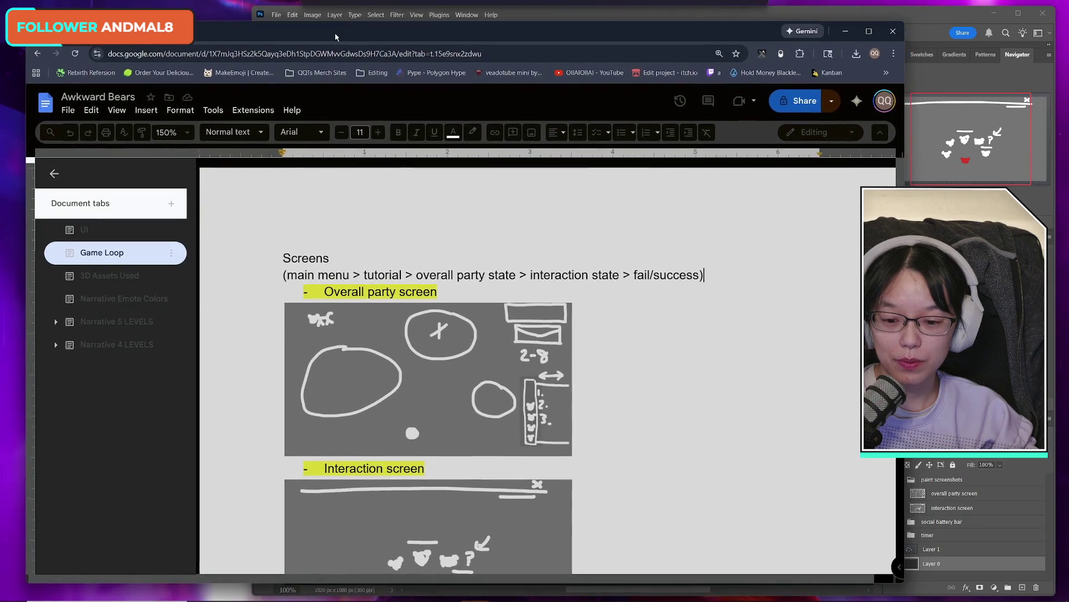
{"action": "scroll", "coordinate": [563, 443], "scroll_direction": "down", "scroll_amount": 15}
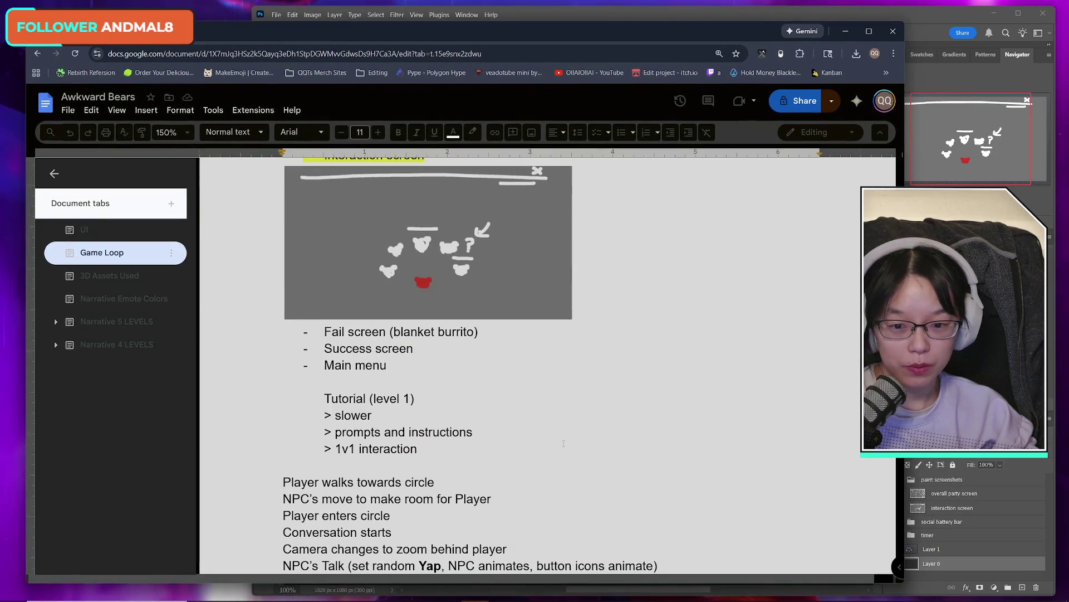
{"action": "scroll", "coordinate": [563, 443], "scroll_direction": "up", "scroll_amount": 15}
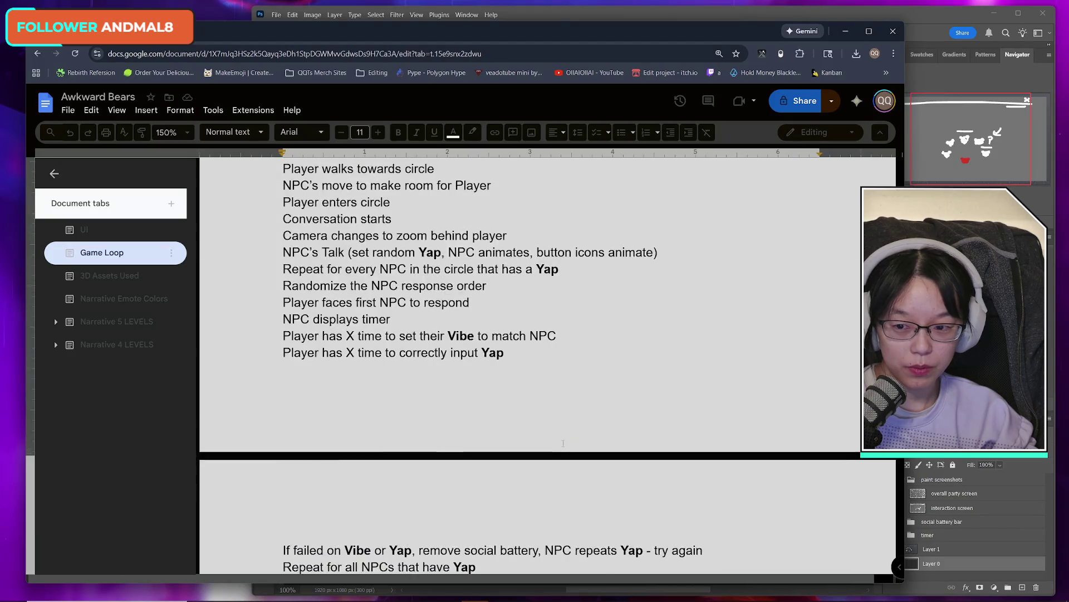
{"action": "left_click", "coordinate": [84, 230]}
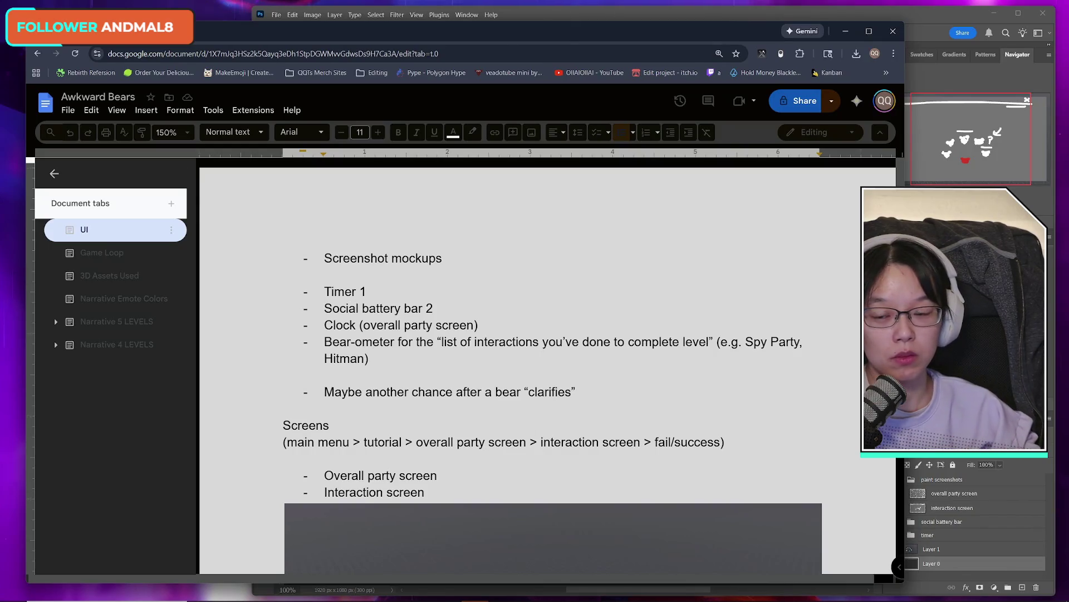
- Open the doc's 3D Assets Used tab and scroll down to the Kenney links
{"action": "key", "text": "ctrl+t"}
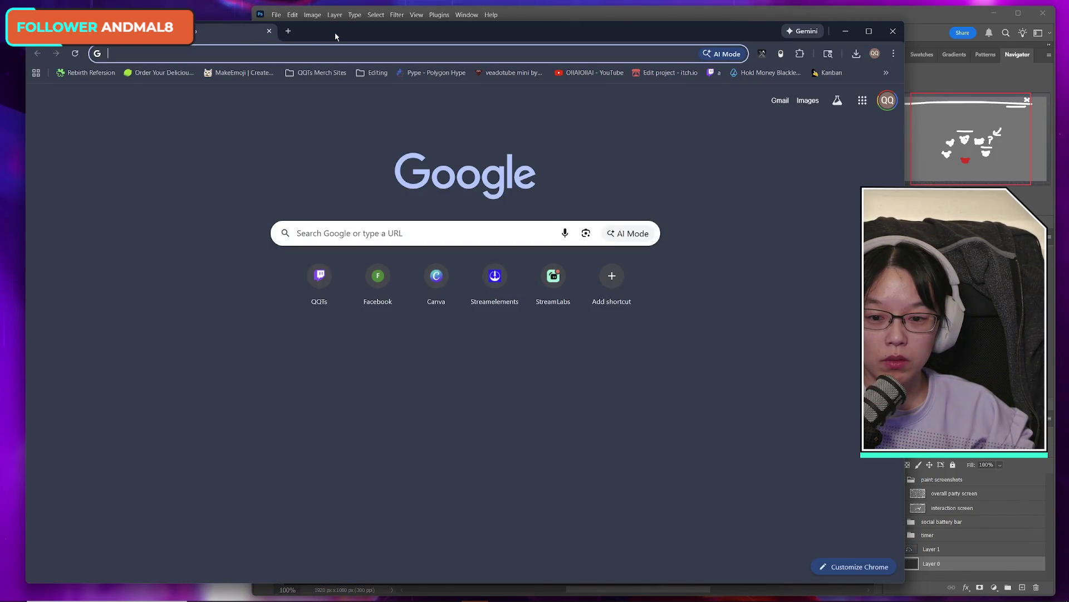
{"action": "key", "text": "ctrl+w"}
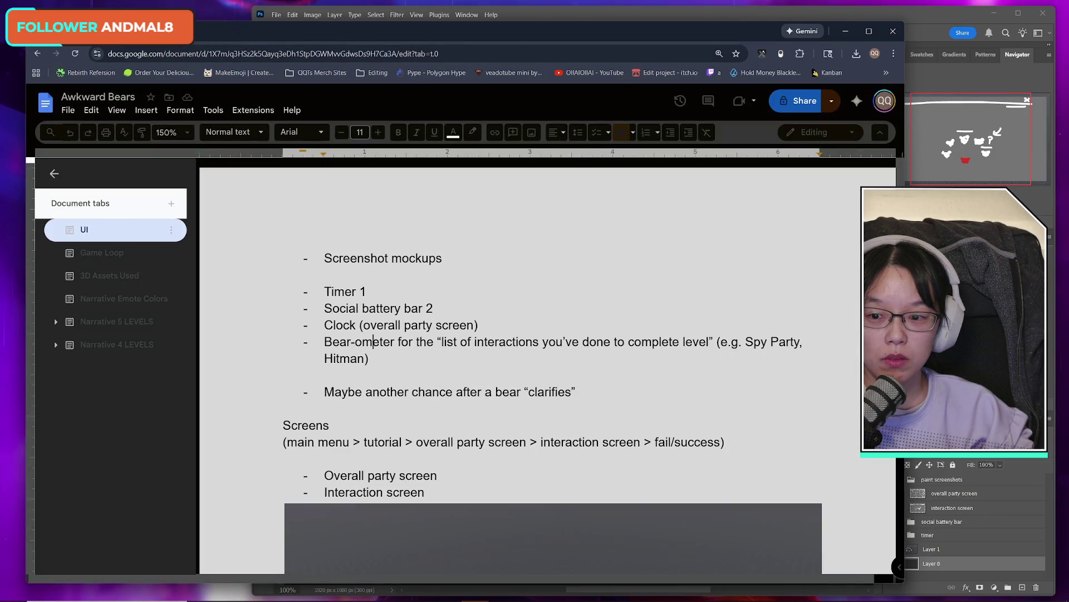
{"action": "left_click", "coordinate": [110, 275]}
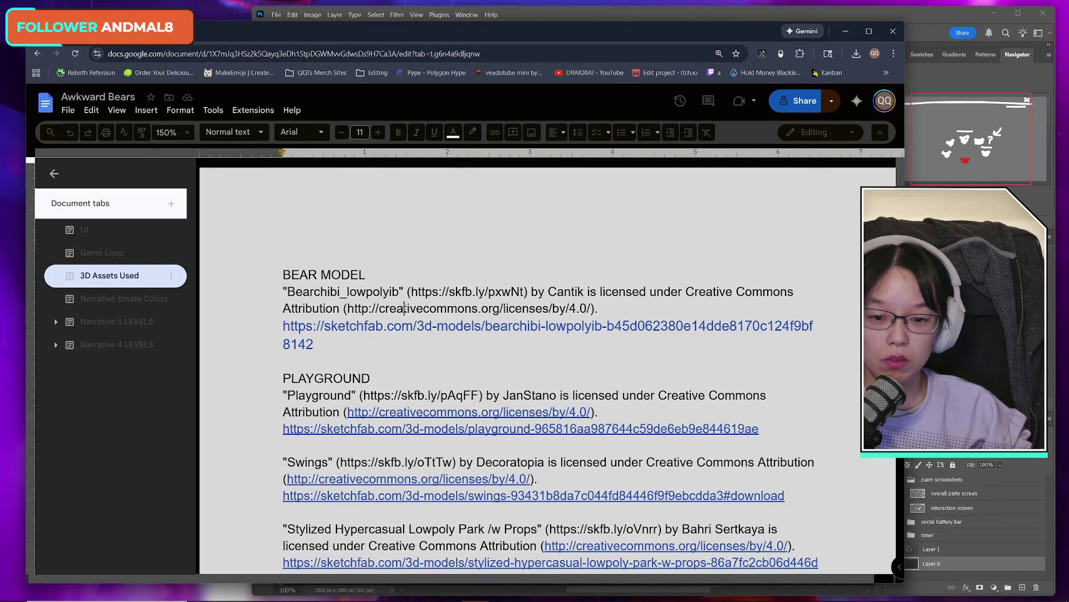
{"action": "scroll", "coordinate": [545, 362], "scroll_direction": "down", "scroll_amount": 2}
{"action": "scroll", "coordinate": [505, 372], "scroll_direction": "down", "scroll_amount": 5}
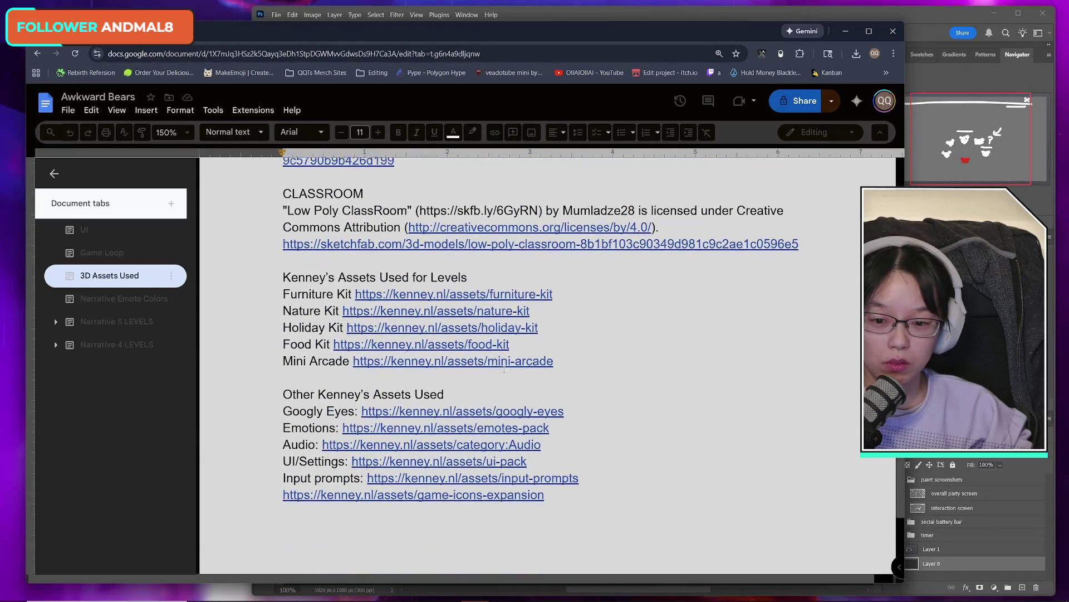
- Open the Kenney input-prompts and game-icons-expansion links in new tabs and view them
{"action": "left_click", "coordinate": [459, 427], "text": "ctrl"}
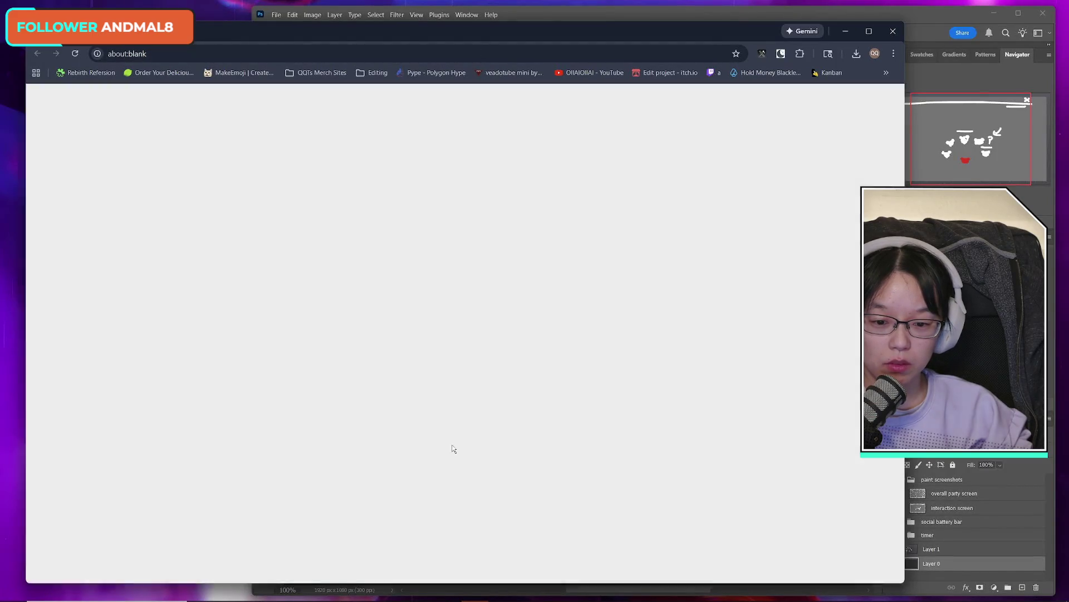
{"action": "key", "text": "ctrl+shift+Tab"}
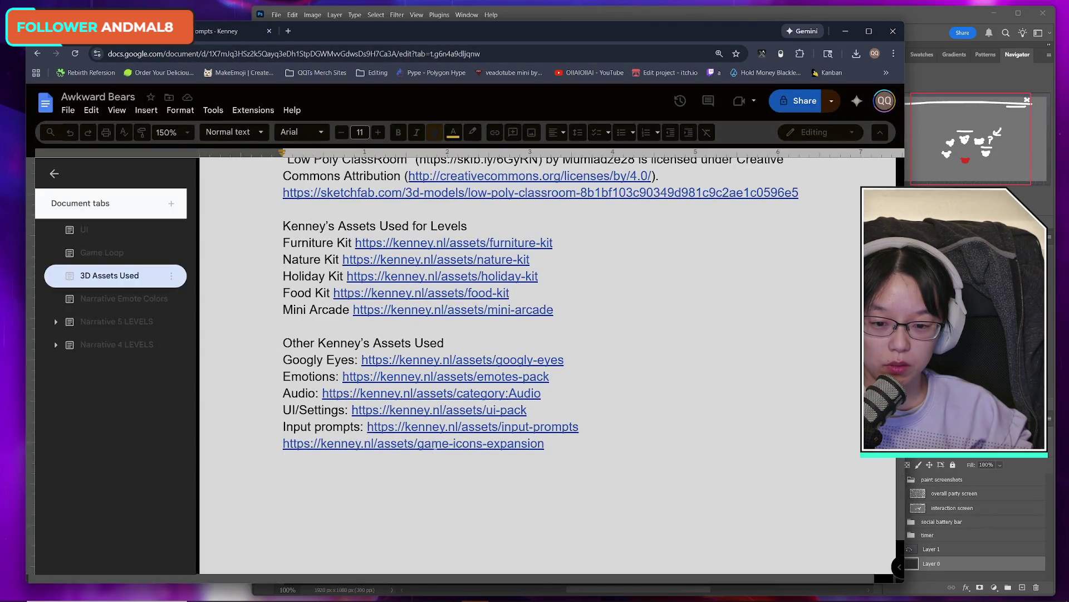
{"action": "left_click", "coordinate": [435, 444], "text": "ctrl"}
{"action": "key", "text": "ctrl+Tab"}
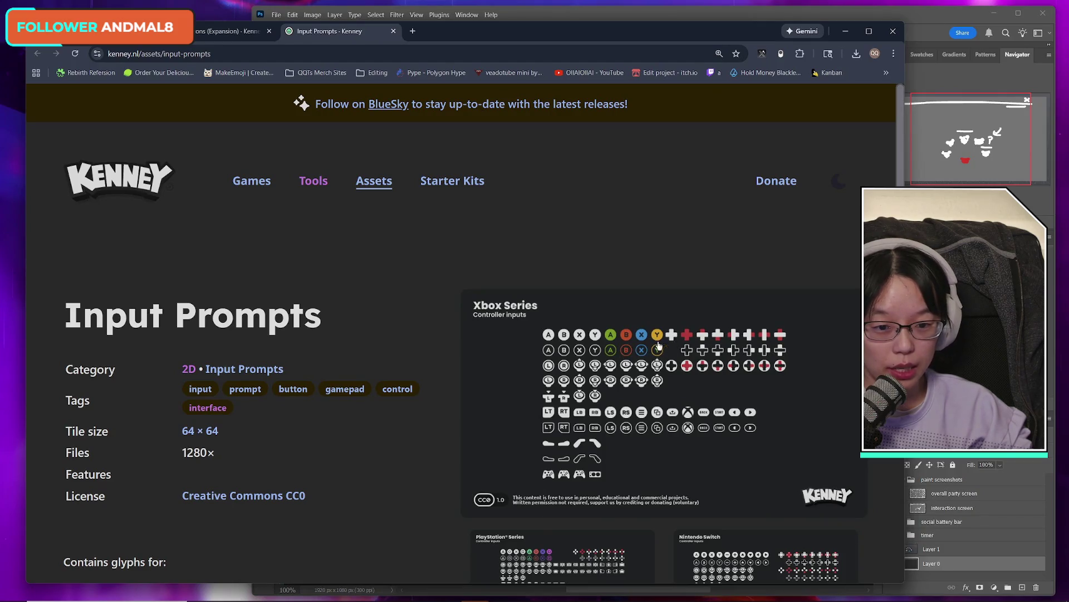
- Back in the doc, open the Kenney Emotes Pack link in a new tab
{"action": "key", "text": "ctrl+shift+Tab"}
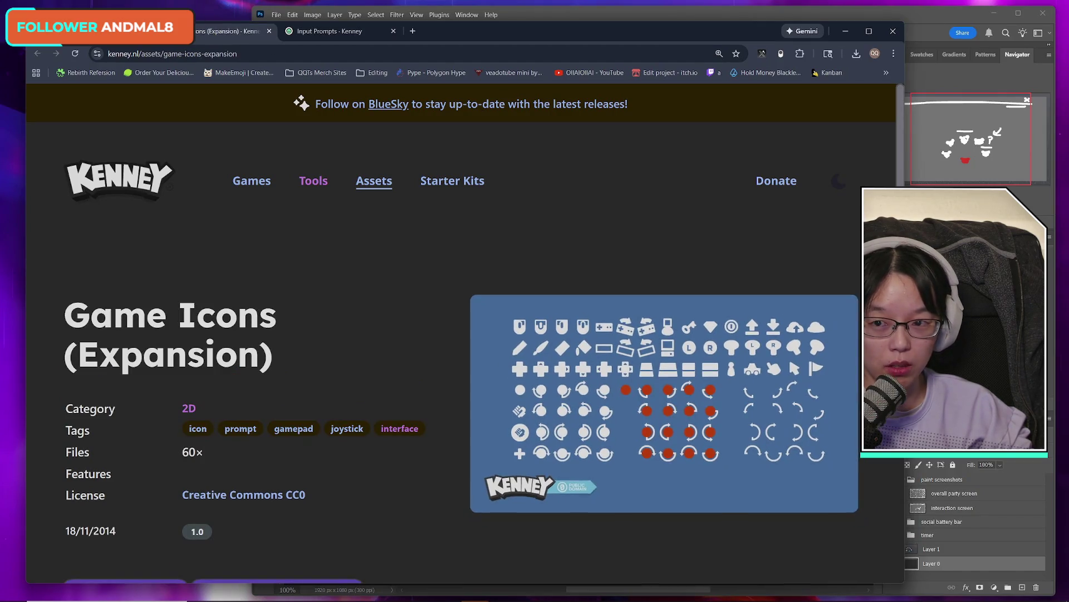
{"action": "key", "text": "ctrl+shift+Tab"}
{"action": "scroll", "coordinate": [603, 424], "scroll_direction": "up", "scroll_amount": 6}
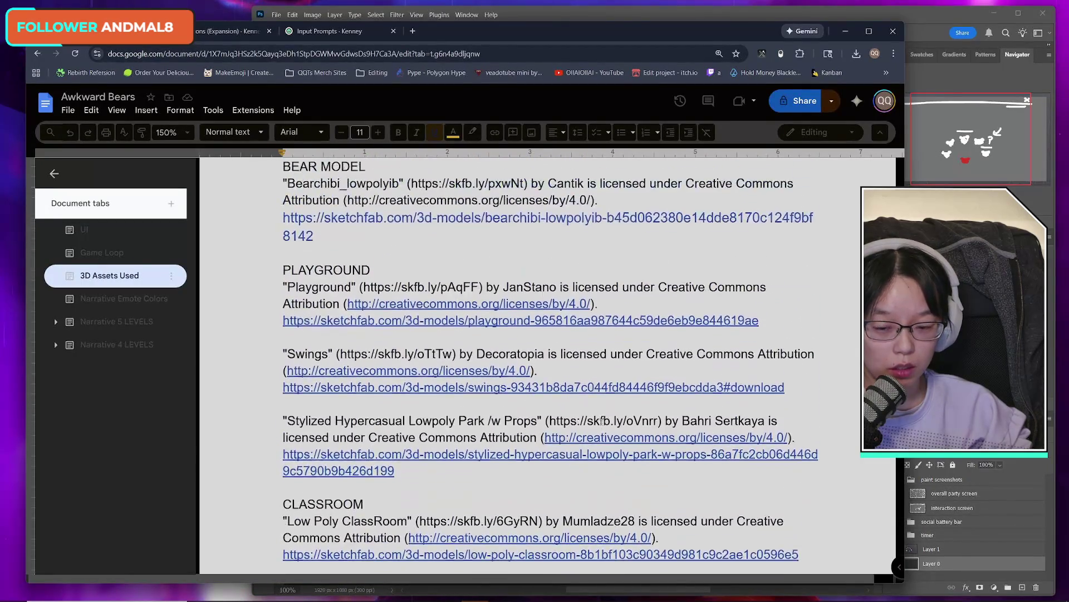
{"action": "scroll", "coordinate": [601, 422], "scroll_direction": "down", "scroll_amount": 5}
{"action": "left_click", "coordinate": [439, 430]}
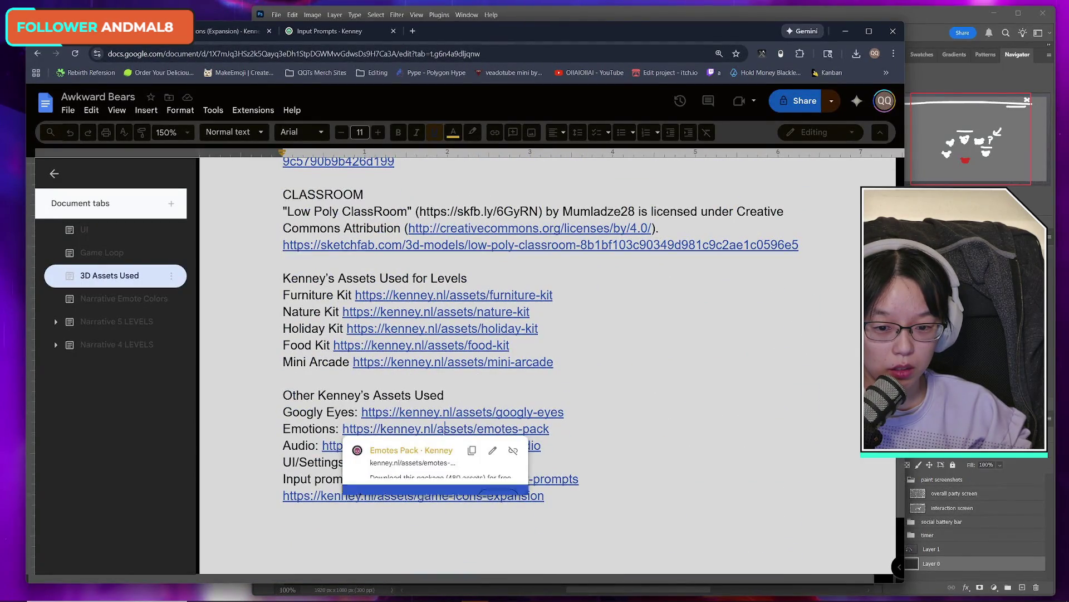
{"action": "left_click", "coordinate": [428, 451]}
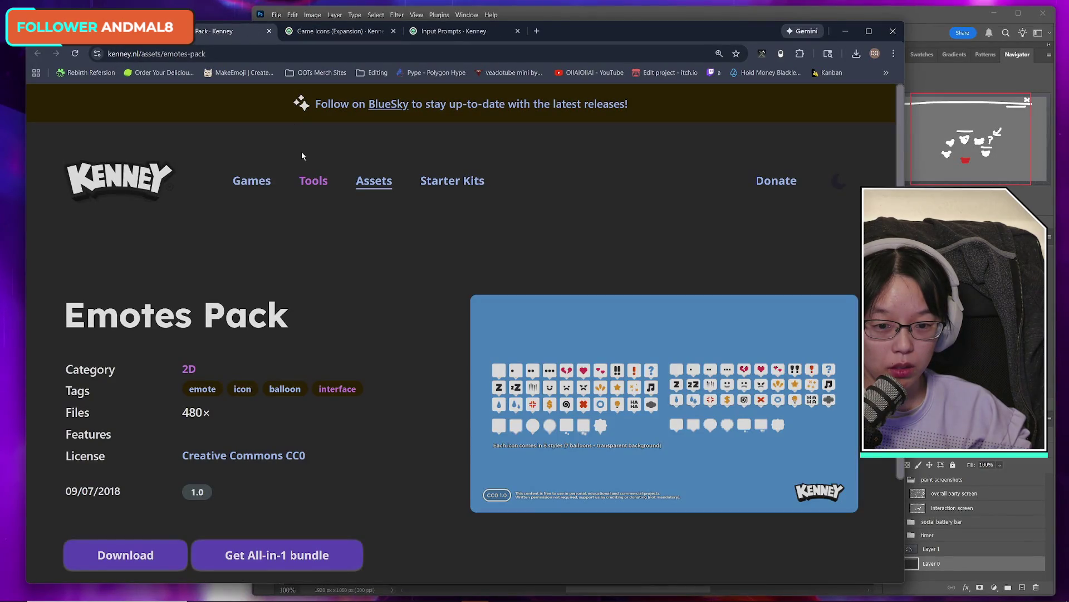
- Close the Game Icons (Expansion) tab, keeping Input Prompts open
{"action": "left_click", "coordinate": [312, 32]}
{"action": "left_click", "coordinate": [449, 35]}
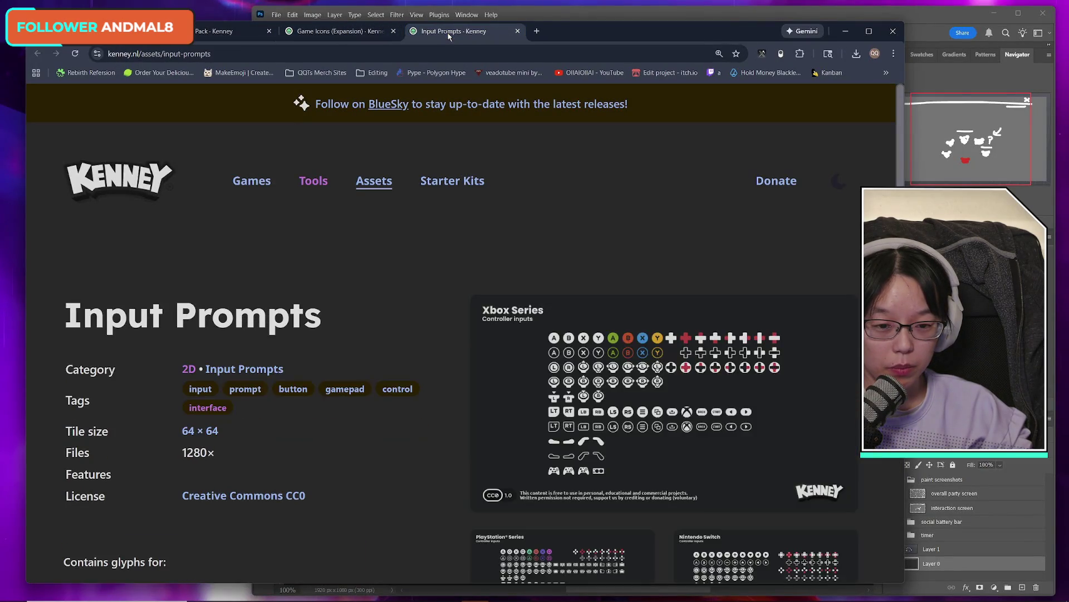
{"action": "left_click", "coordinate": [379, 32]}
{"action": "left_click", "coordinate": [394, 31]}
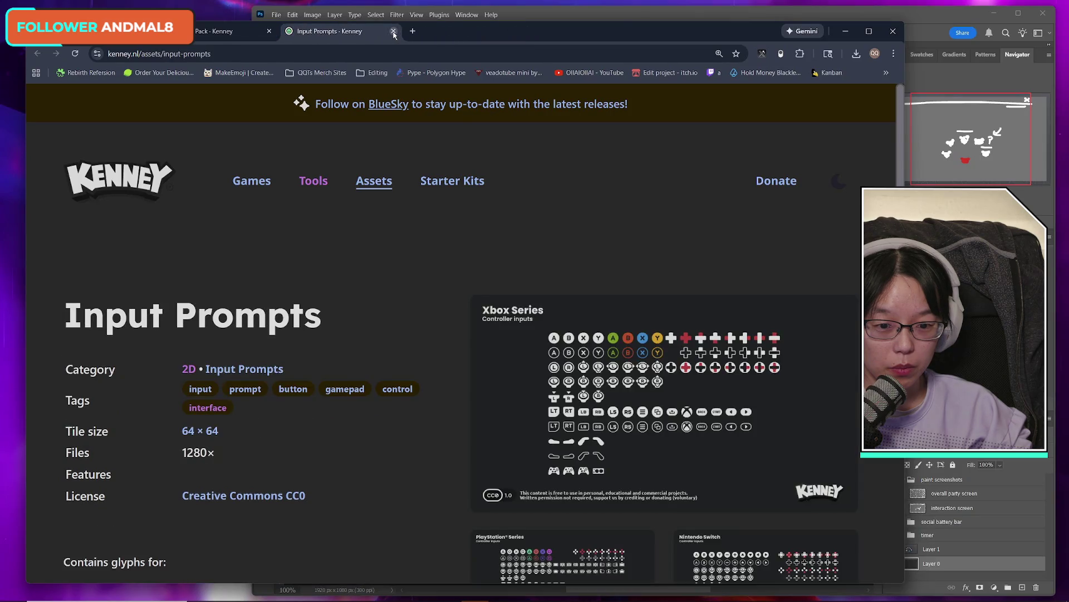
- Compare the Emotes Pack and Input Prompts pages and enlarge the Emotes Pack preview image
{"action": "left_click", "coordinate": [223, 31]}
{"action": "left_click", "coordinate": [340, 32]}
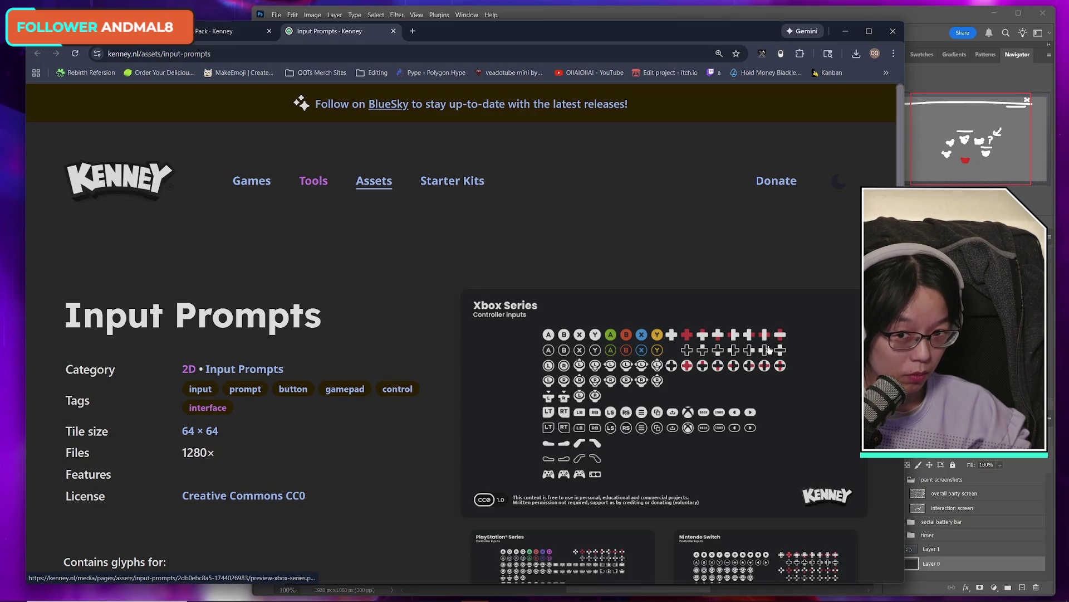
{"action": "left_click", "coordinate": [234, 31]}
{"action": "left_click", "coordinate": [326, 32]}
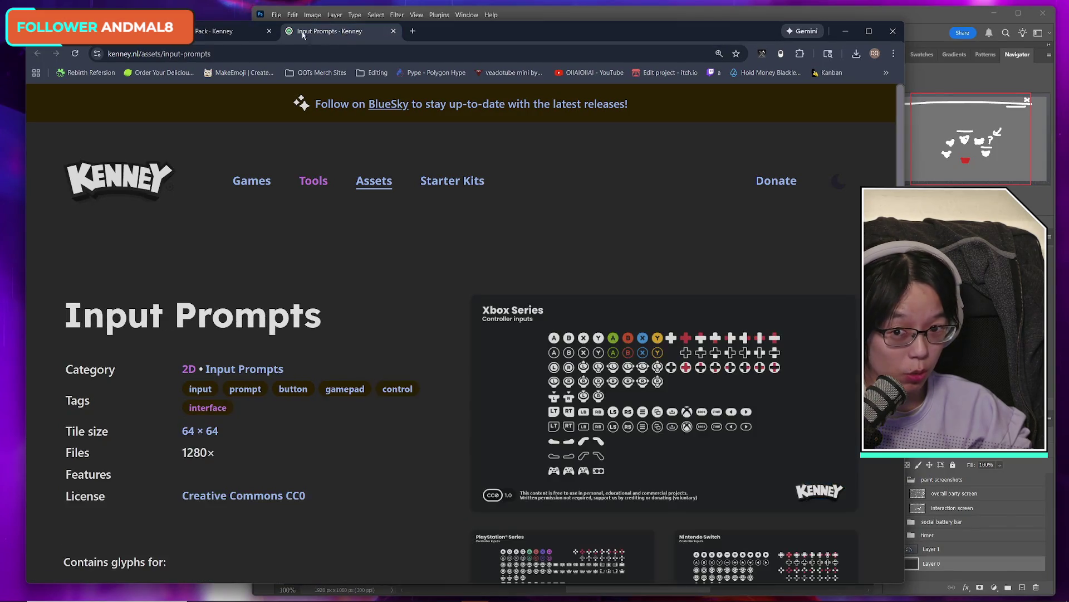
{"action": "mouse_move", "coordinate": [240, 36]}
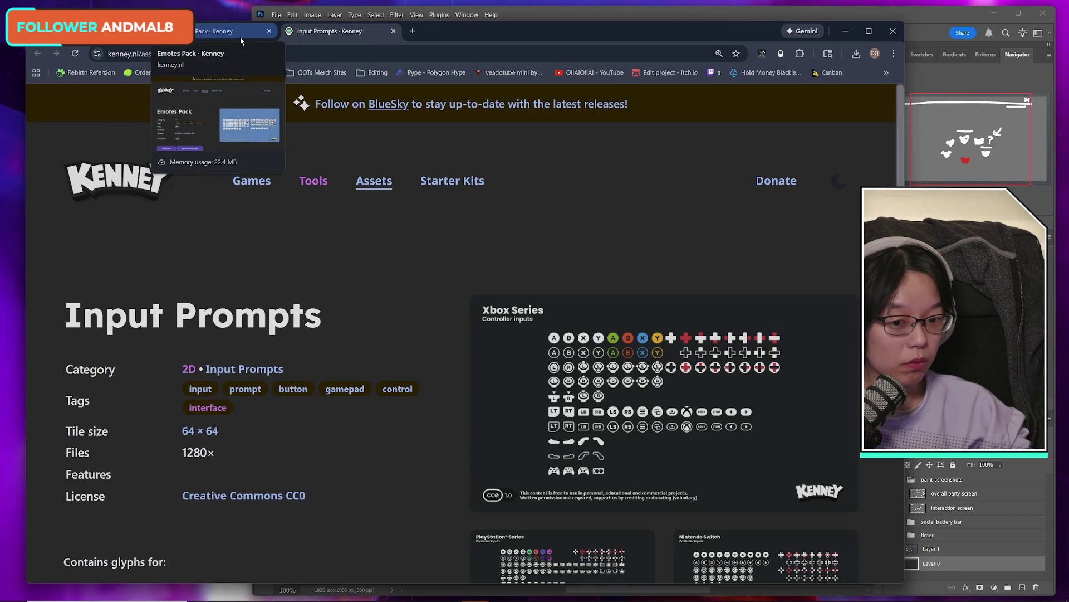
{"action": "left_click", "coordinate": [240, 38]}
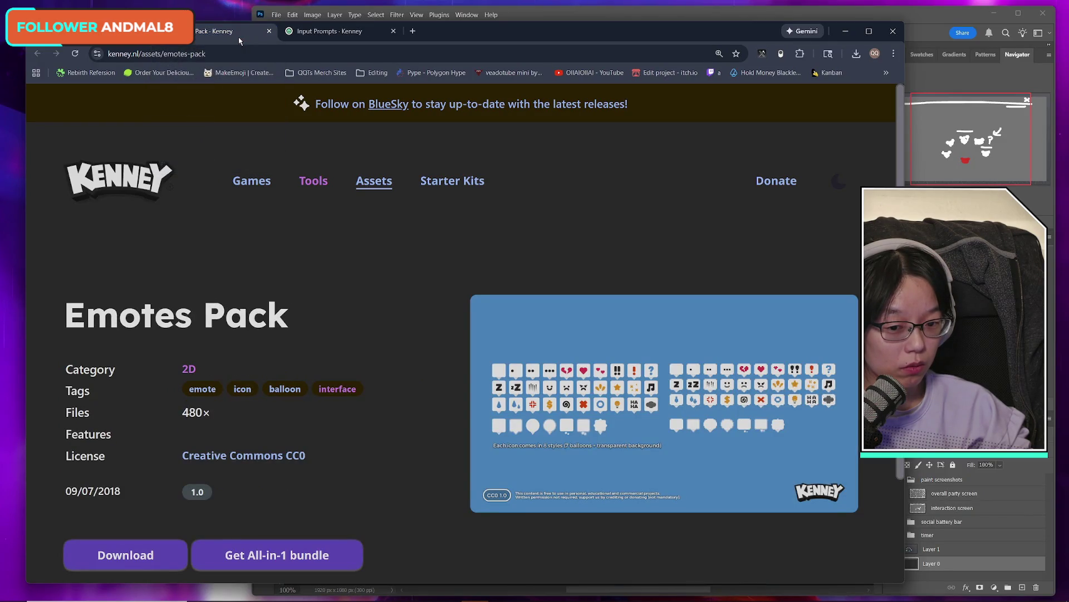
{"action": "left_click", "coordinate": [598, 394]}
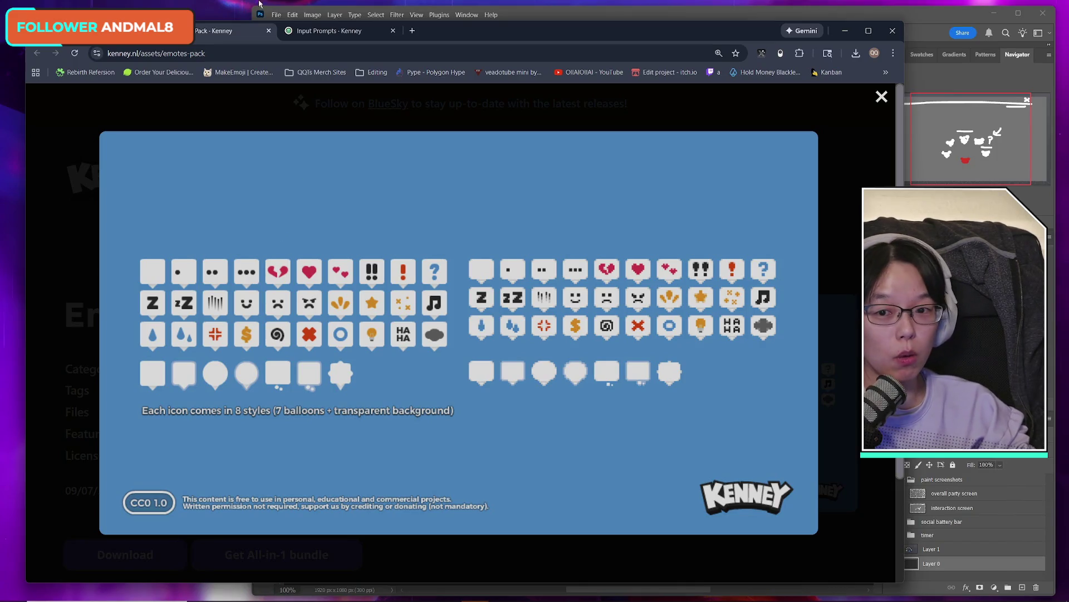
- Glance at Input Prompts and the emotes preview again, then return to the Awkward Bears doc
{"action": "left_click", "coordinate": [298, 31]}
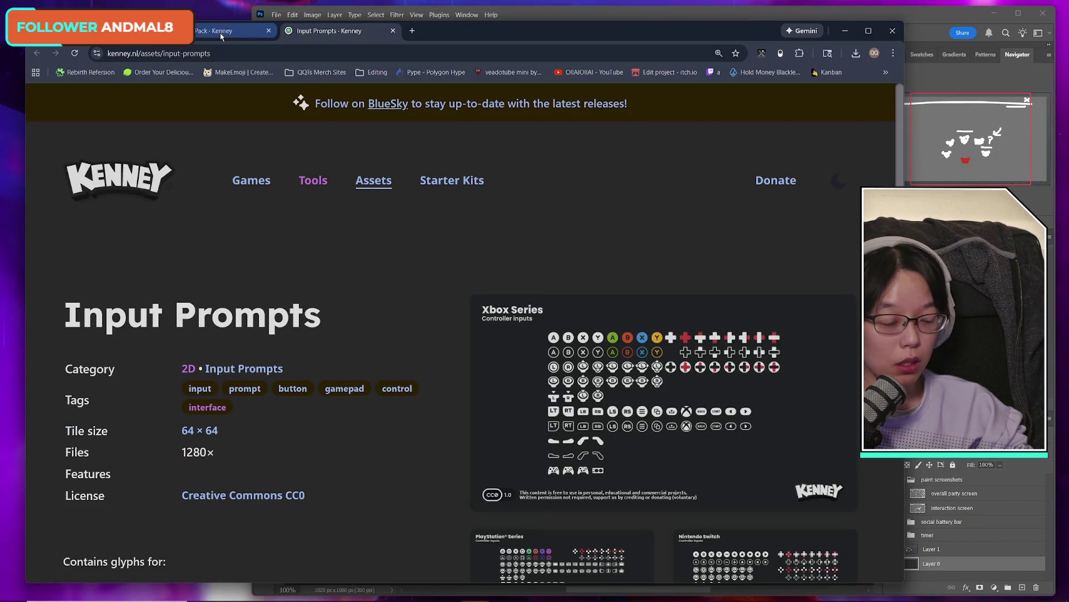
{"action": "mouse_move", "coordinate": [221, 36]}
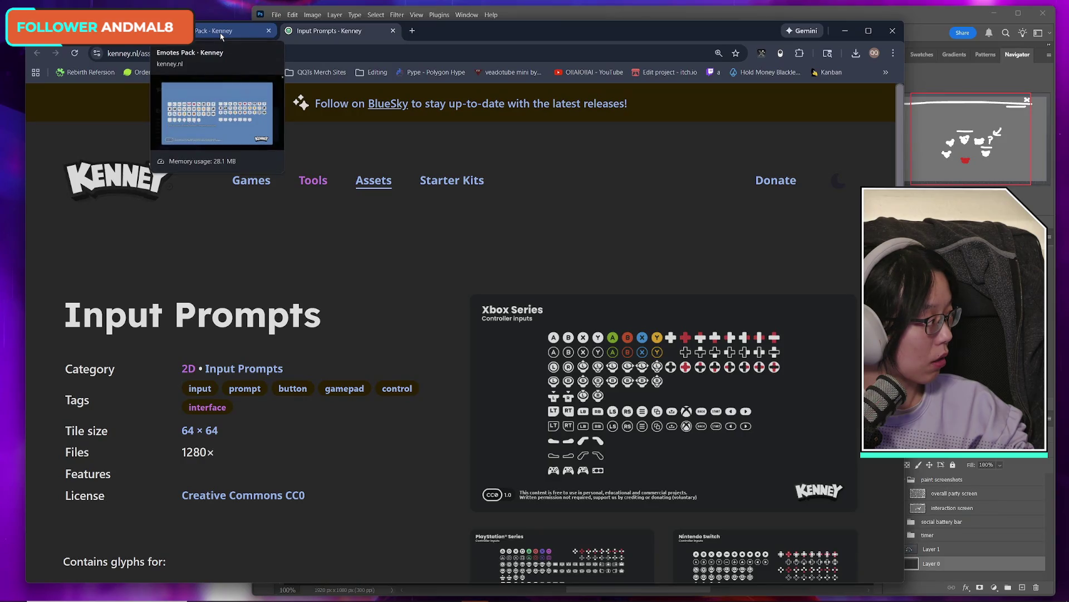
{"action": "left_click", "coordinate": [221, 36]}
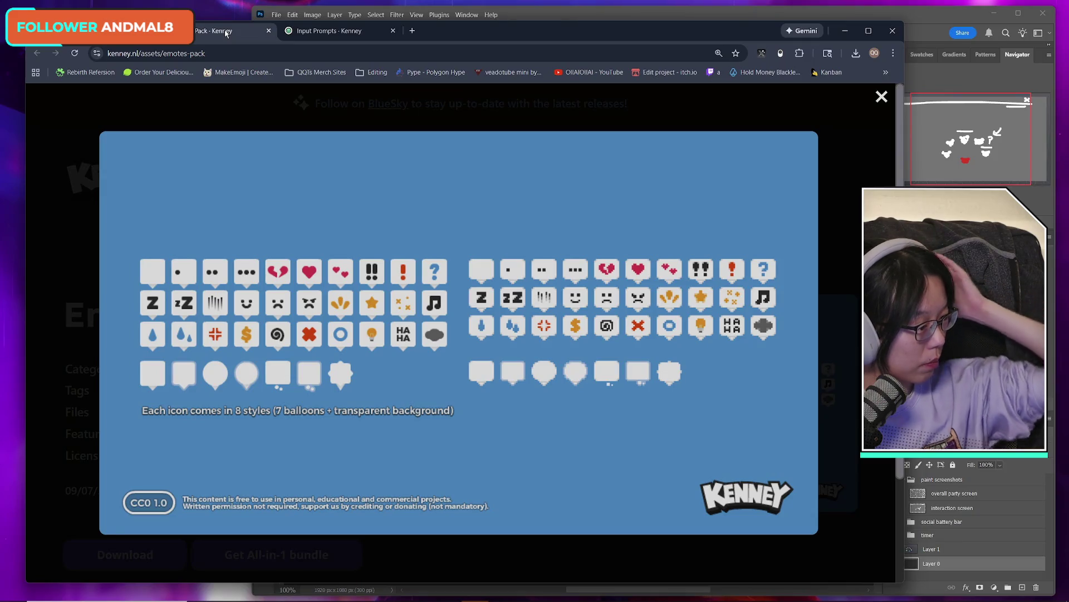
{"action": "key", "text": "ctrl+shift+Tab"}
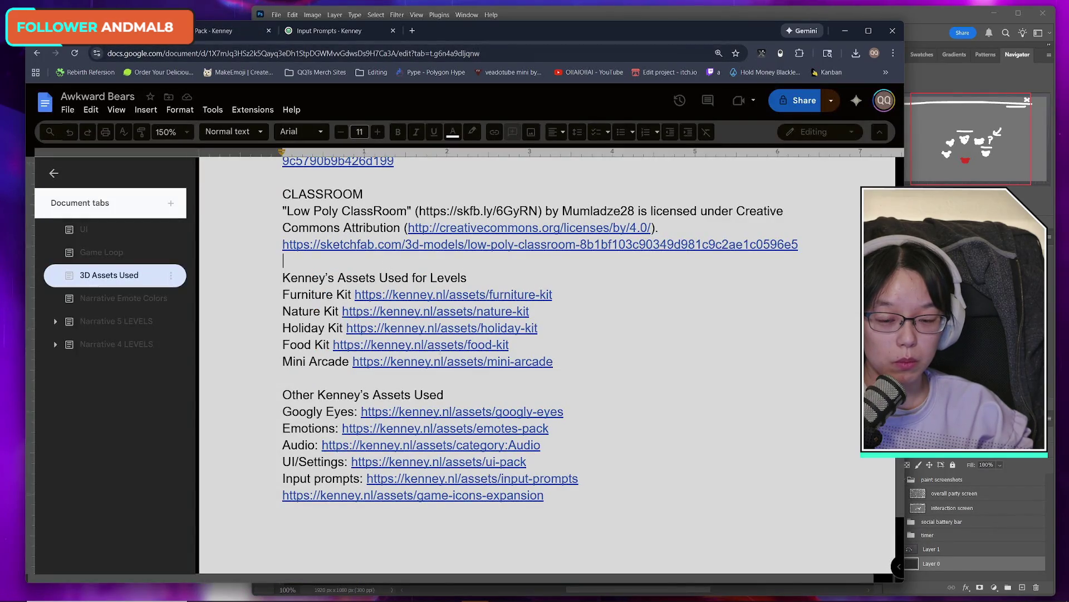
- Scroll the 3D Assets Used credits, then bring Kenney's Input Prompts page (Xbox glyphs, CC0) forward
{"action": "scroll", "coordinate": [562, 428], "scroll_direction": "up", "scroll_amount": 2}
{"action": "scroll", "coordinate": [562, 429], "scroll_direction": "up", "scroll_amount": 5}
{"action": "scroll", "coordinate": [562, 428], "scroll_direction": "down", "scroll_amount": 8}
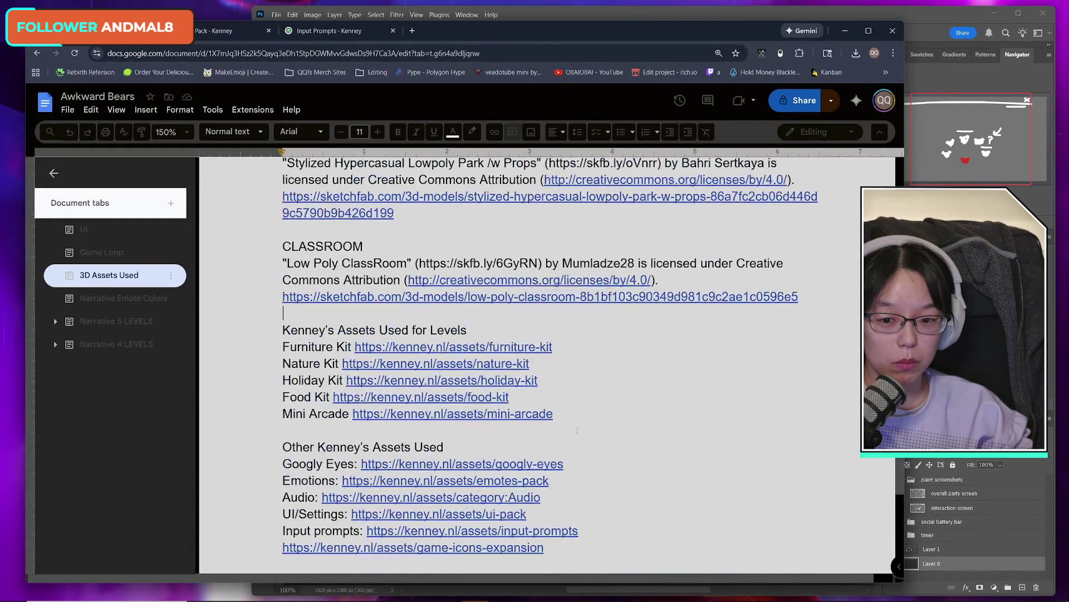
{"action": "scroll", "coordinate": [546, 335], "scroll_direction": "up", "scroll_amount": 3}
{"action": "left_click", "coordinate": [228, 33]}
{"action": "key", "text": "ctrl+Tab"}
{"action": "left_click", "coordinate": [346, 37]}
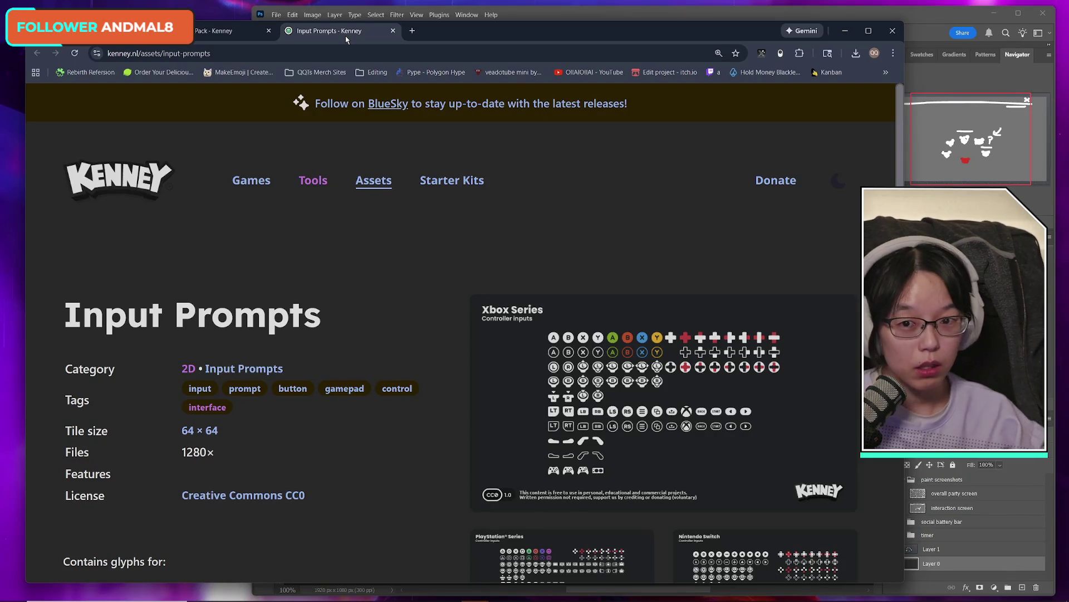
- Close both Kenney tabs, Emotes Pack and Input Prompts, returning to the design doc
{"action": "key", "text": "ctrl+shift+Tab"}
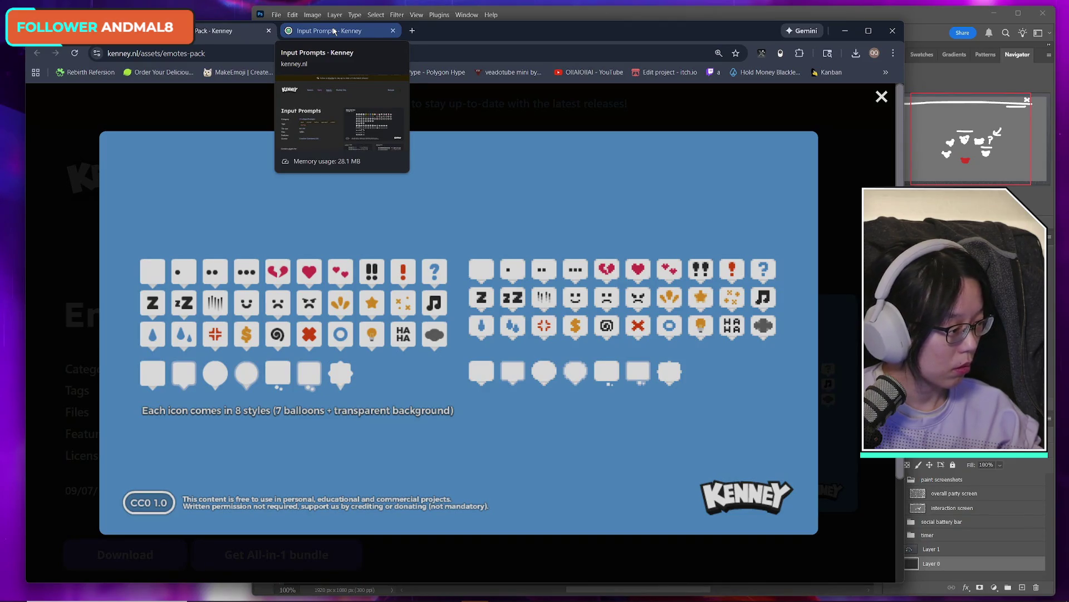
{"action": "left_click", "coordinate": [334, 31]}
{"action": "left_click", "coordinate": [249, 31]}
{"action": "left_click", "coordinate": [269, 31]}
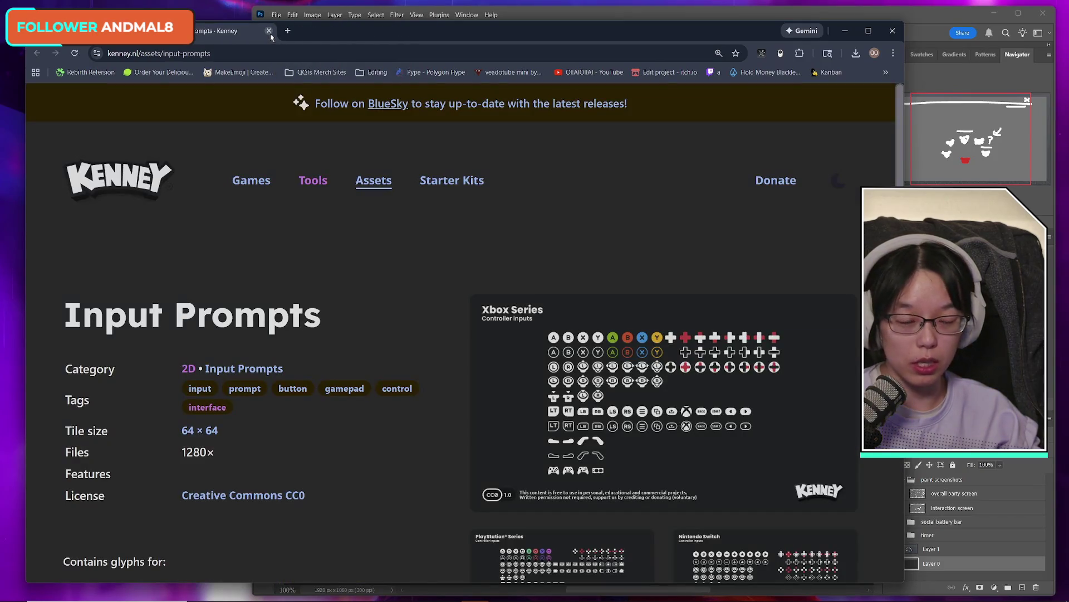
{"action": "left_click", "coordinate": [270, 33]}
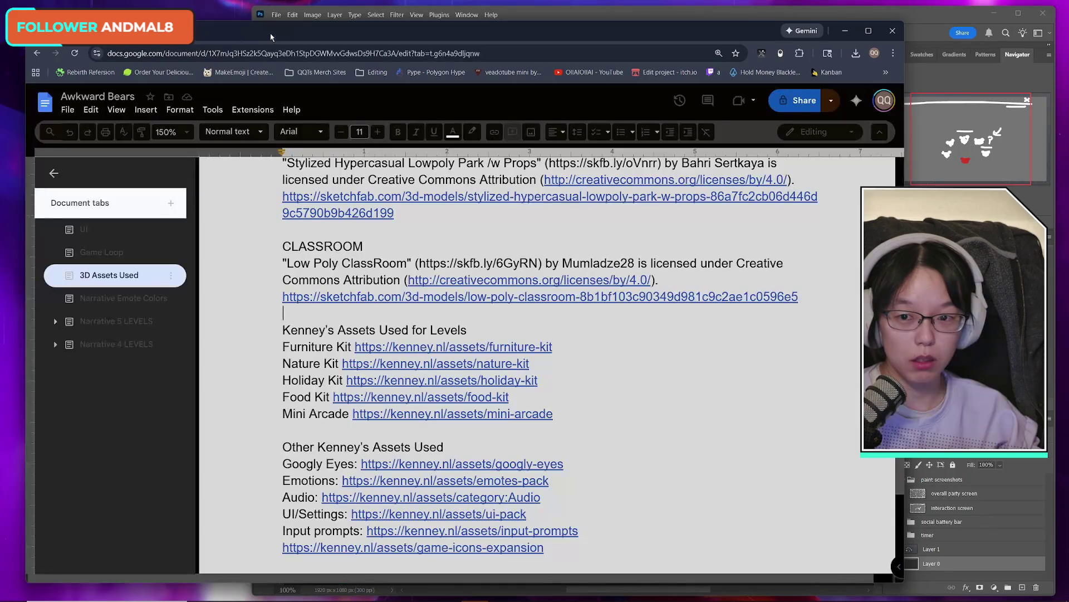
- Place the caret in the 3D Assets Used list below the Bearchibi model link
{"action": "left_click", "coordinate": [576, 335]}
{"action": "scroll", "coordinate": [576, 335], "scroll_direction": "down", "scroll_amount": 3}
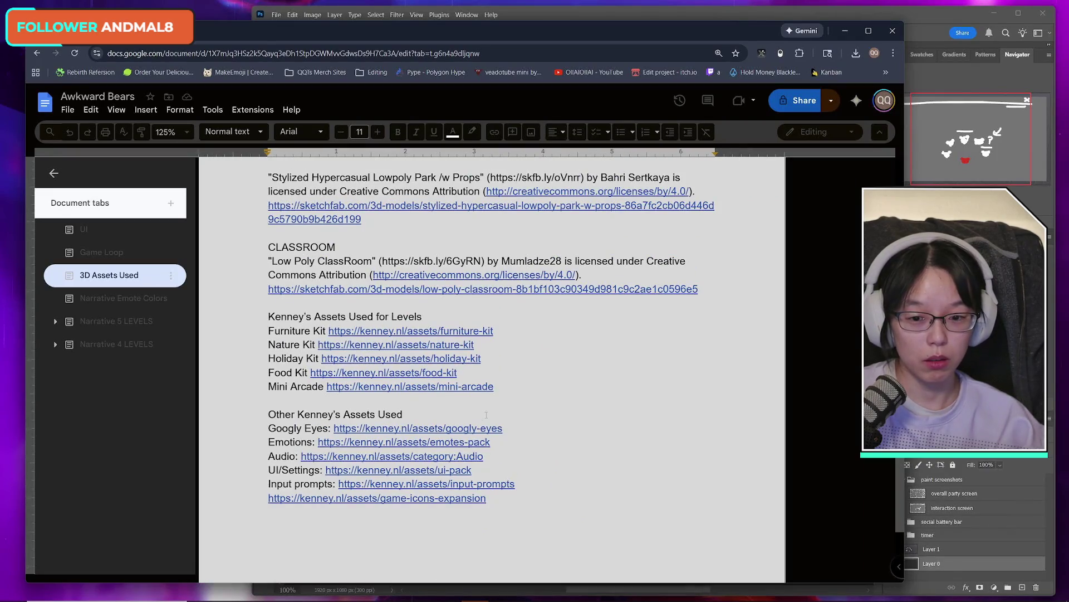
{"action": "scroll", "coordinate": [575, 335], "scroll_direction": "up", "scroll_amount": 5}
{"action": "left_click", "coordinate": [285, 327]}
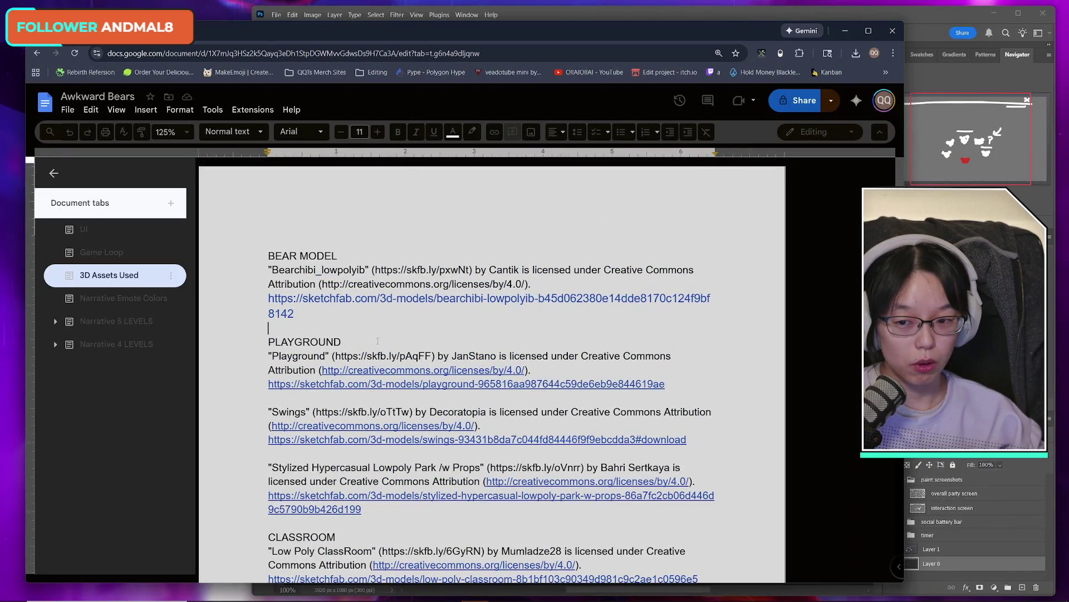
- Browse the Narrative Emote Colors and Narrative 5 LEVELS tabs, then return to 3D Assets Used
{"action": "left_click", "coordinate": [94, 253]}
{"action": "left_click", "coordinate": [126, 282]}
{"action": "left_click", "coordinate": [118, 299]}
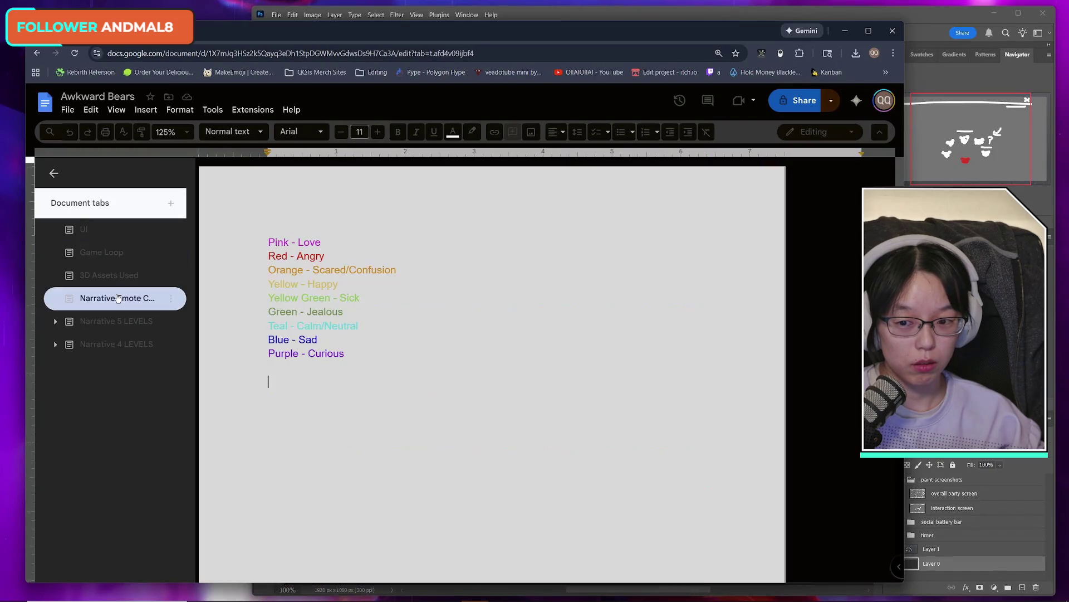
{"action": "left_click", "coordinate": [117, 321]}
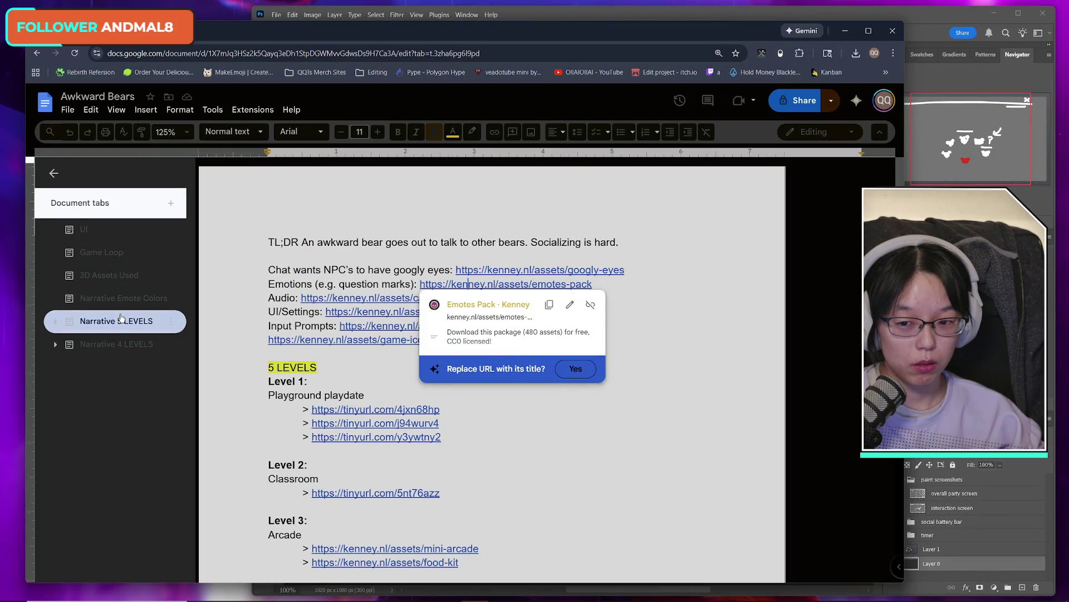
{"action": "left_click", "coordinate": [111, 299]}
{"action": "left_click", "coordinate": [123, 321]}
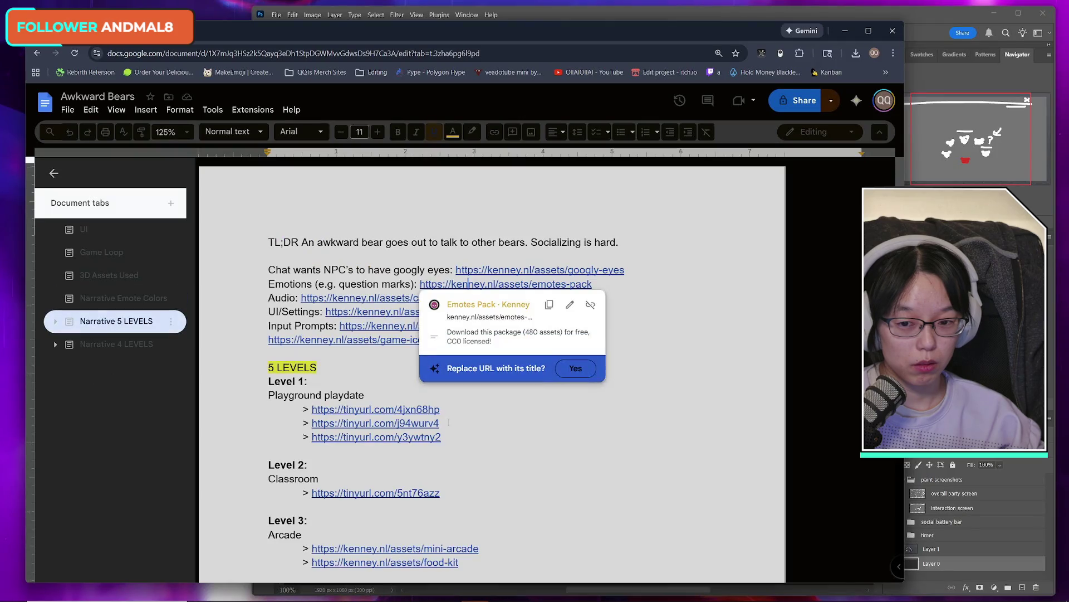
{"action": "left_click", "coordinate": [120, 299]}
{"action": "left_click", "coordinate": [117, 275]}
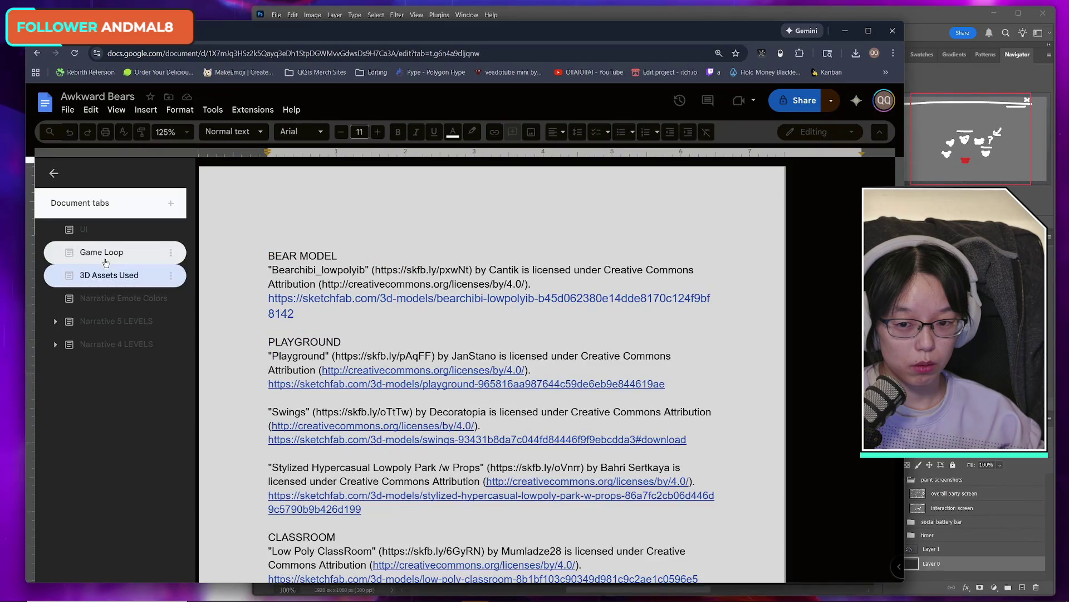
- Open the UI tab and select the Timer 1 through Clock lines
{"action": "left_click", "coordinate": [105, 258]}
{"action": "left_click", "coordinate": [106, 275]}
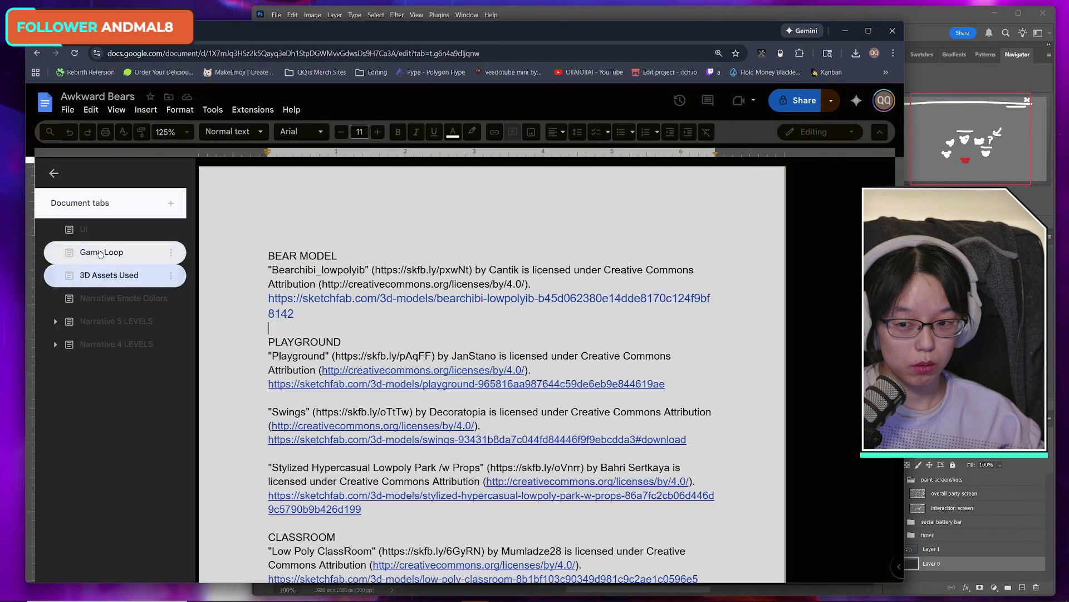
{"action": "left_click", "coordinate": [88, 236]}
{"action": "left_click_drag", "start_coordinate": [341, 271], "coordinate": [438, 299]}
{"action": "left_click", "coordinate": [454, 296]}
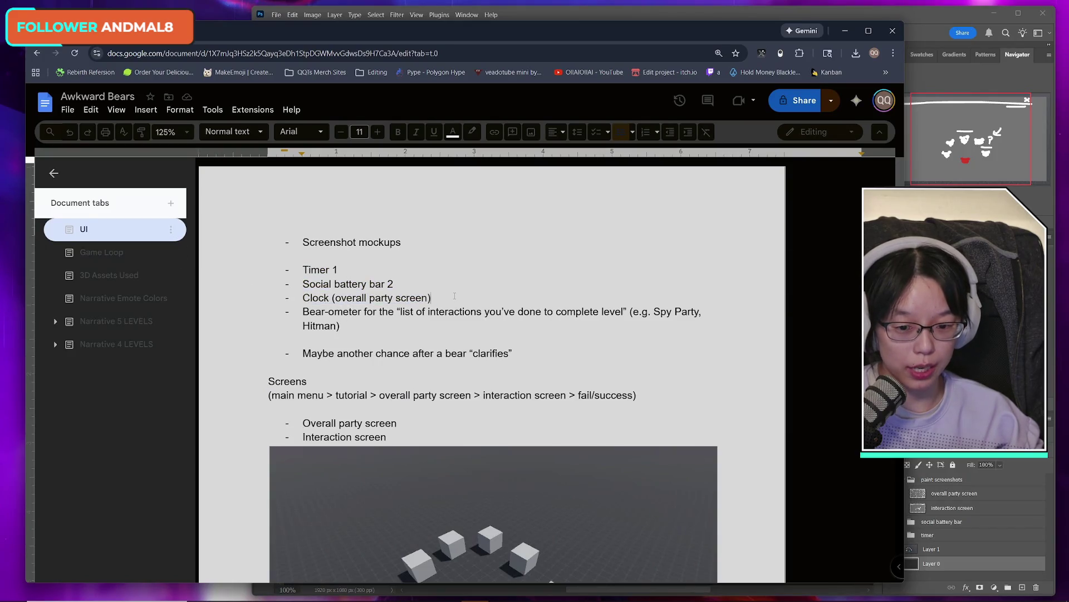
{"action": "scroll", "coordinate": [524, 418], "scroll_direction": "down", "scroll_amount": 5}
{"action": "scroll", "coordinate": [535, 421], "scroll_direction": "up", "scroll_amount": 4}
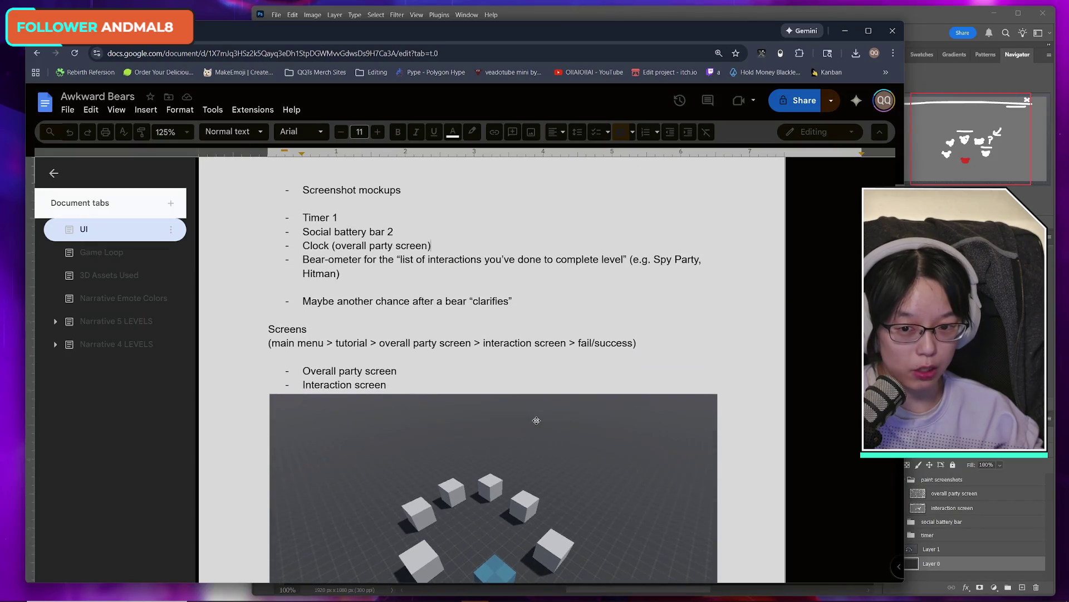
{"action": "scroll", "coordinate": [537, 421], "scroll_direction": "down", "scroll_amount": 3}
{"action": "scroll", "coordinate": [537, 421], "scroll_direction": "up", "scroll_amount": 4}
{"action": "left_click", "coordinate": [383, 284]}
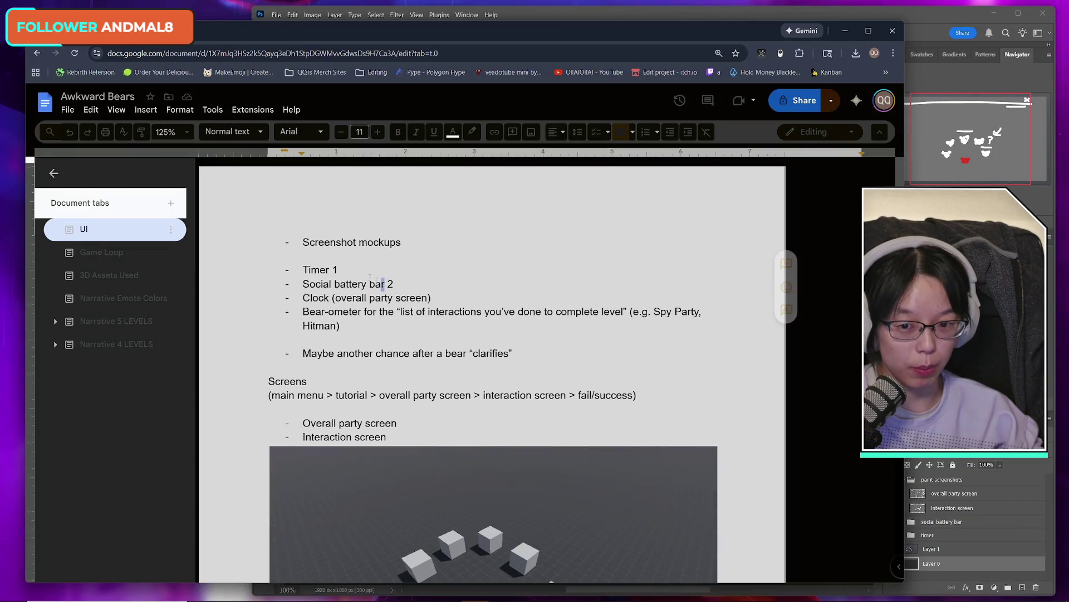
{"action": "left_click_drag", "start_coordinate": [297, 271], "coordinate": [438, 300]}
{"action": "left_click", "coordinate": [101, 252]}
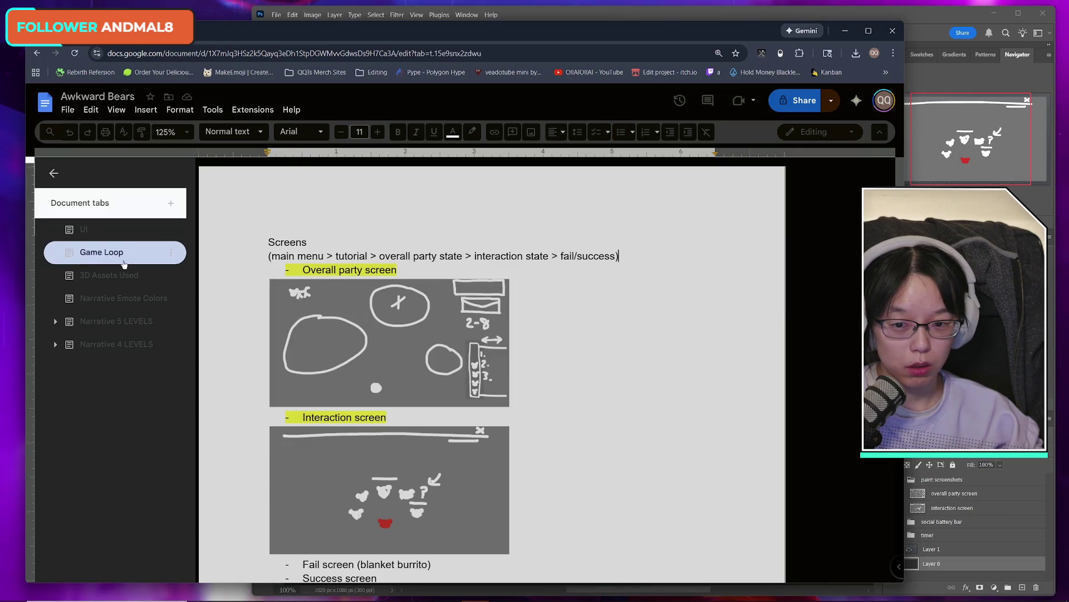
{"action": "left_click_drag", "start_coordinate": [380, 256], "coordinate": [548, 256]}
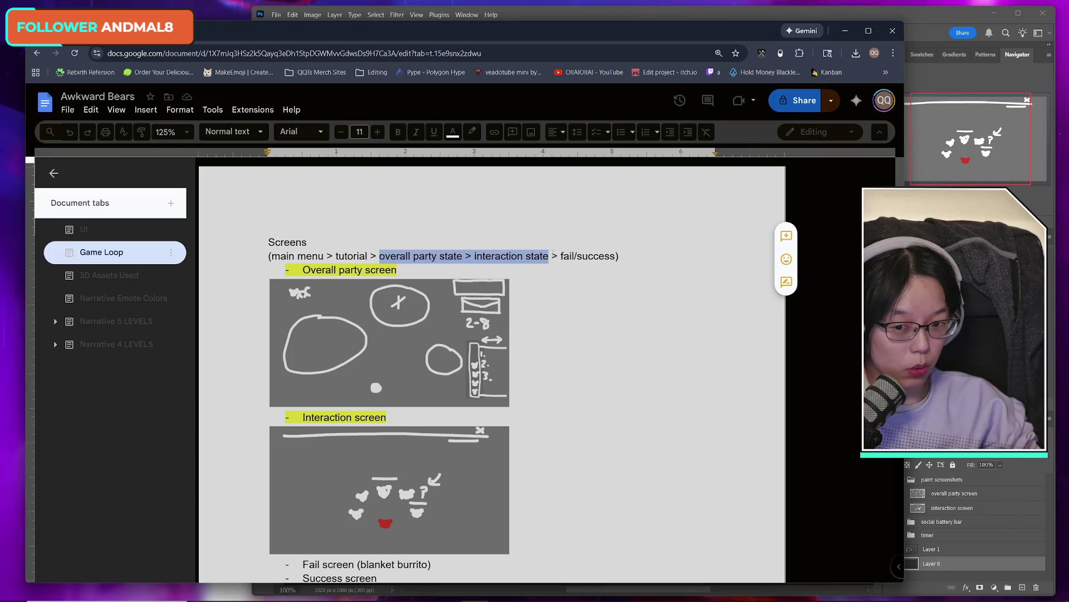
{"action": "left_click", "coordinate": [484, 425]}
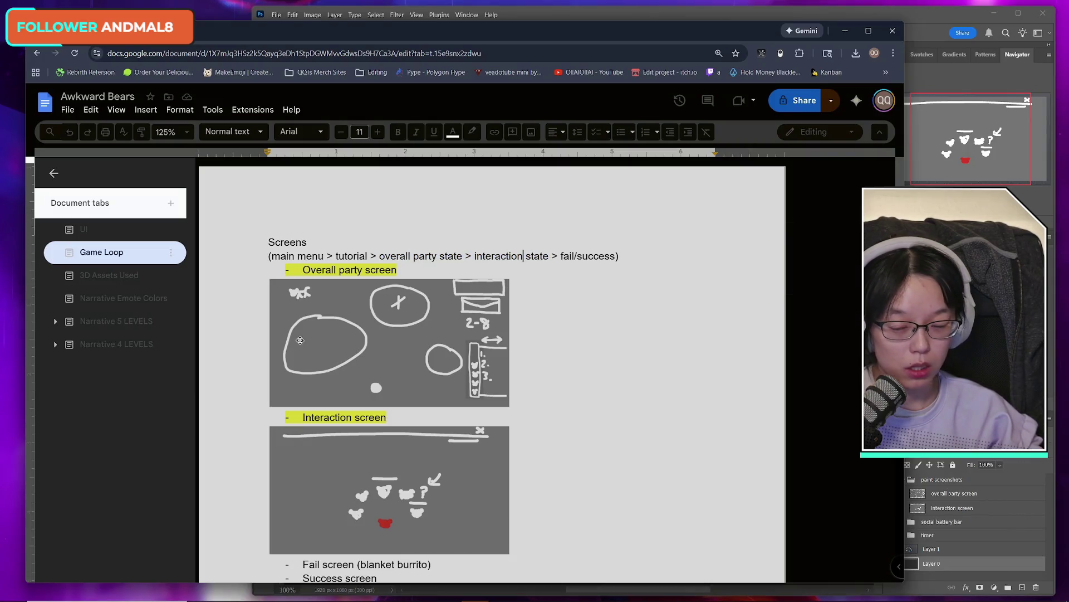
{"action": "scroll", "coordinate": [484, 425], "scroll_direction": "down", "scroll_amount": 5}
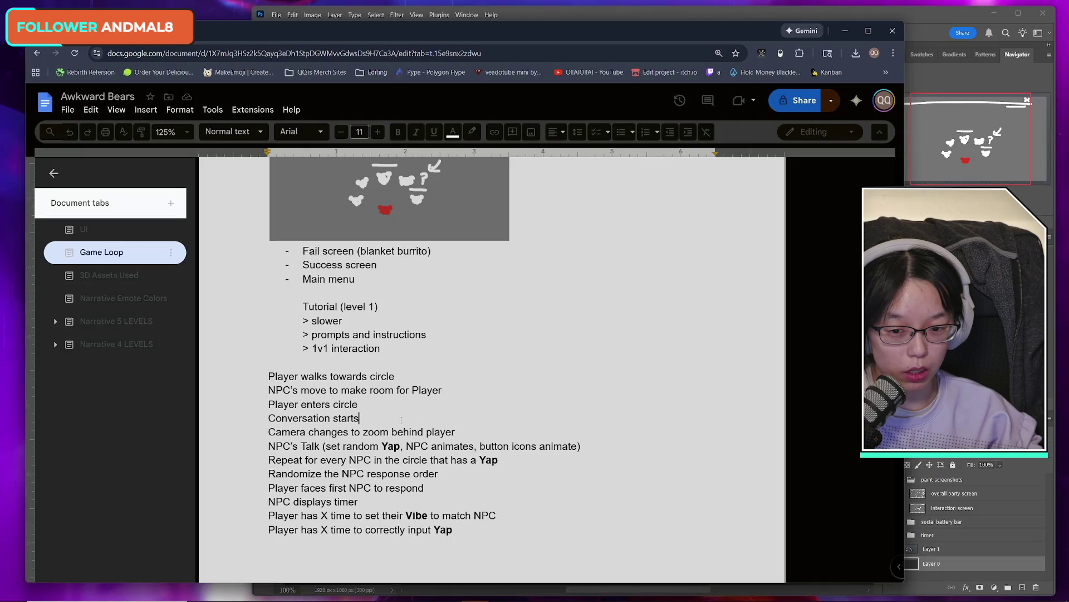
{"action": "scroll", "coordinate": [401, 420], "scroll_direction": "down", "scroll_amount": 2}
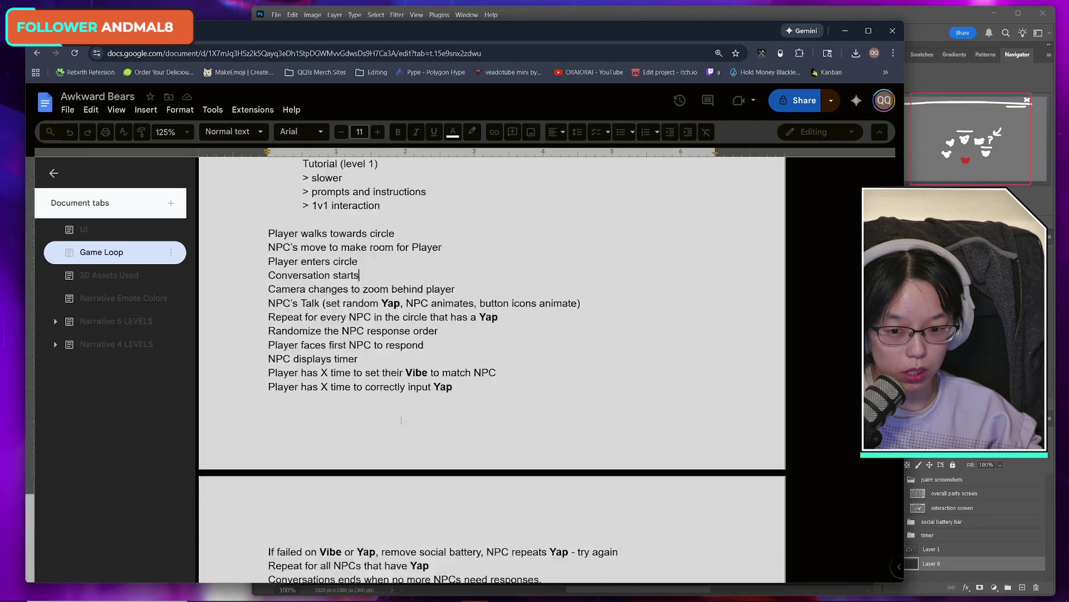
{"action": "scroll", "coordinate": [401, 422], "scroll_direction": "up", "scroll_amount": 1}
{"action": "scroll", "coordinate": [401, 421], "scroll_direction": "down", "scroll_amount": 4}
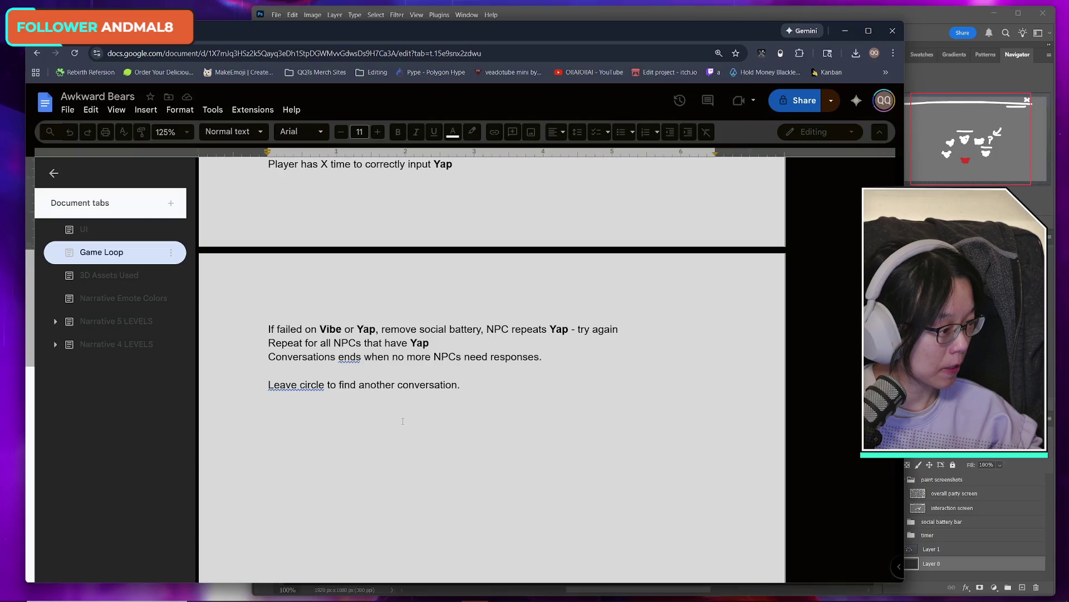
{"action": "scroll", "coordinate": [403, 420], "scroll_direction": "up", "scroll_amount": 12}
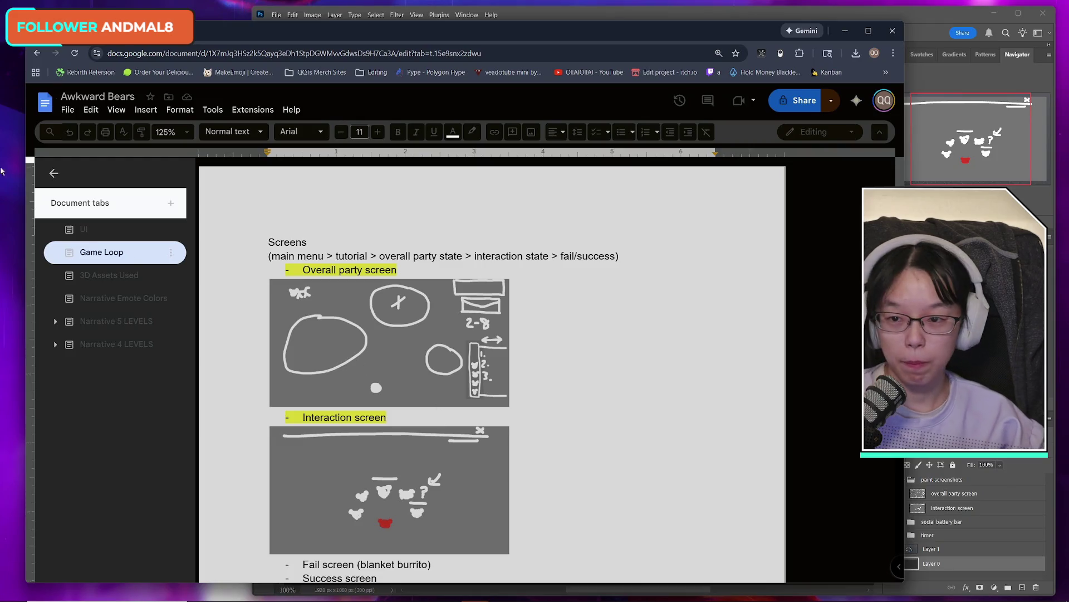
{"action": "left_click", "coordinate": [95, 233]}
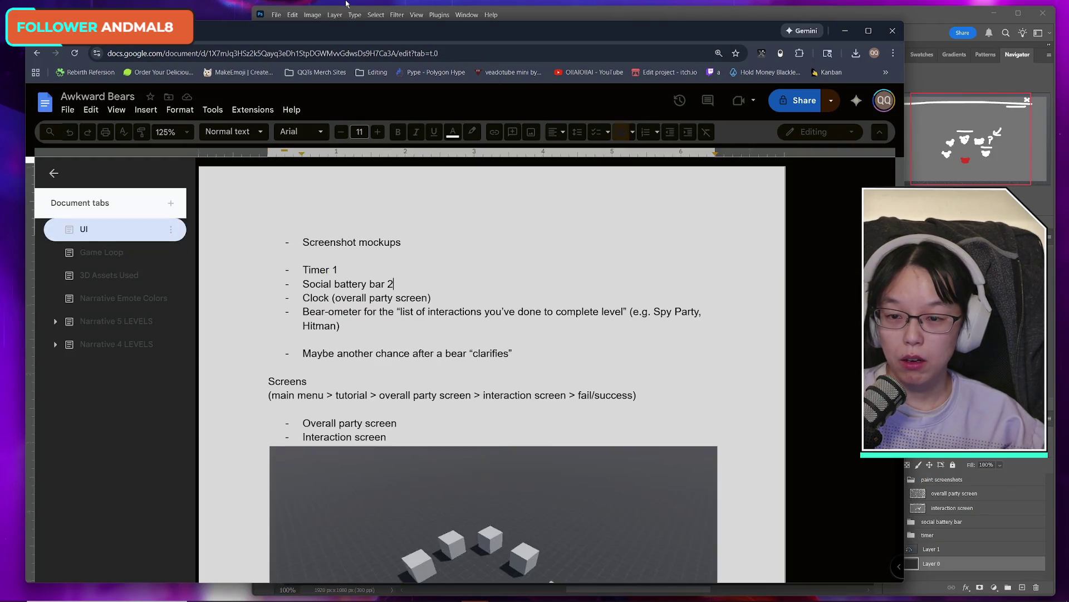
- Look at the interaction screen mockup in Photoshop, then minimise Photoshop
{"action": "left_click_drag", "start_coordinate": [275, 33], "coordinate": [270, 29]}
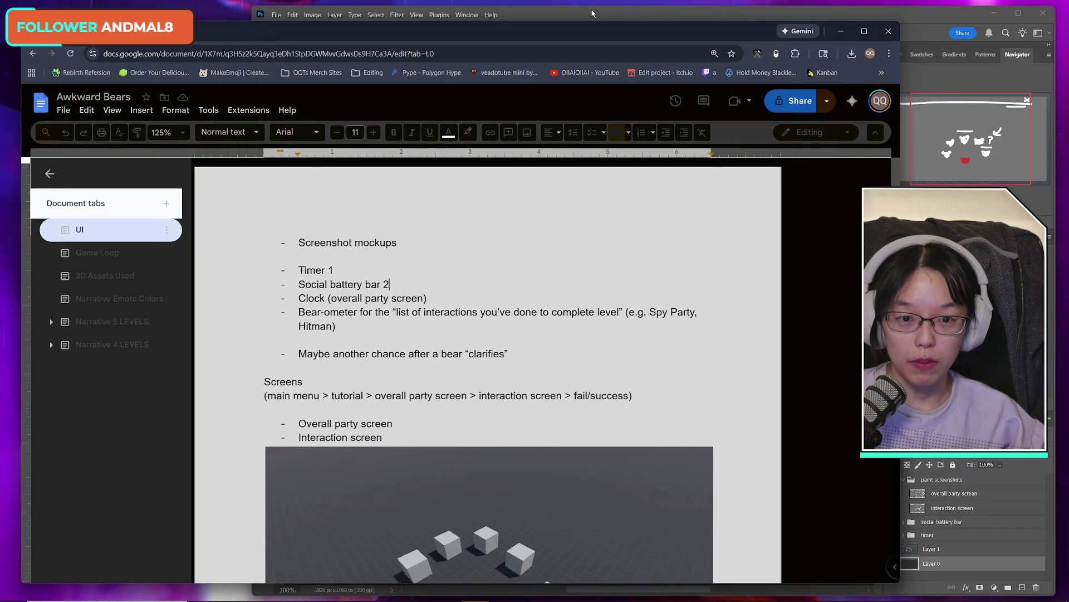
{"action": "left_click", "coordinate": [607, 16]}
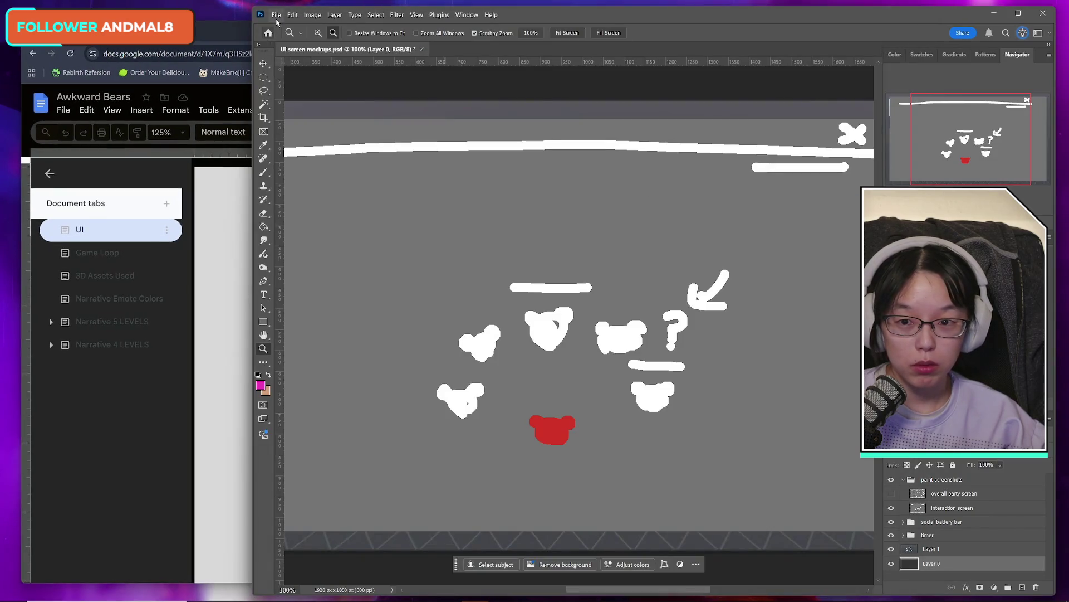
{"action": "left_click", "coordinate": [995, 16]}
- Click through Game Loop, 3D Assets Used, Emote Colors and LEVELS tabs, ending on Narrative 5 LEVELS
{"action": "left_click", "coordinate": [178, 254]}
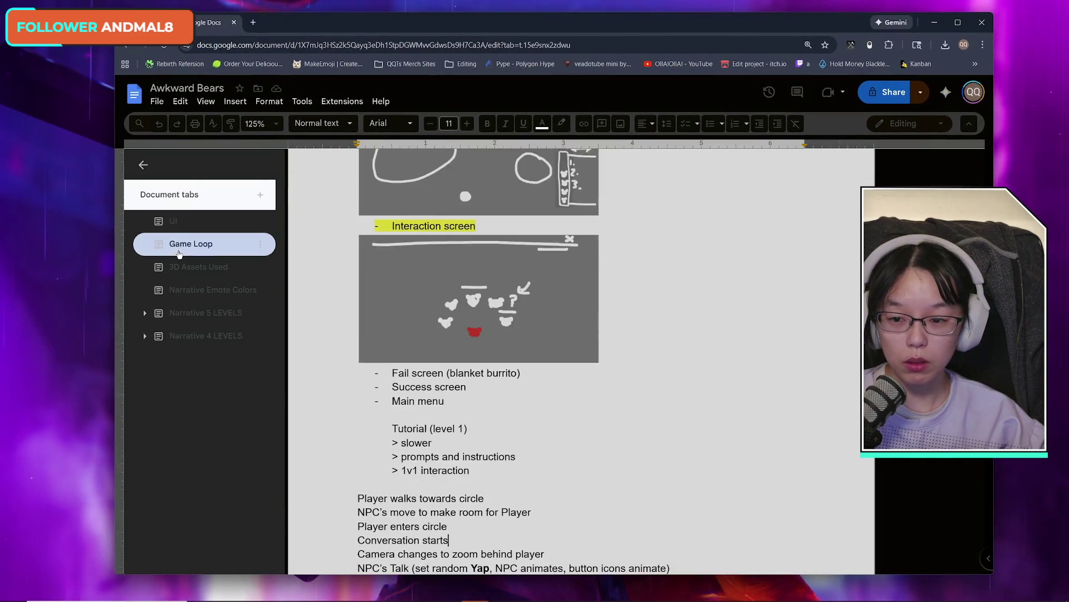
{"action": "left_click", "coordinate": [184, 267]}
{"action": "left_click", "coordinate": [189, 292]}
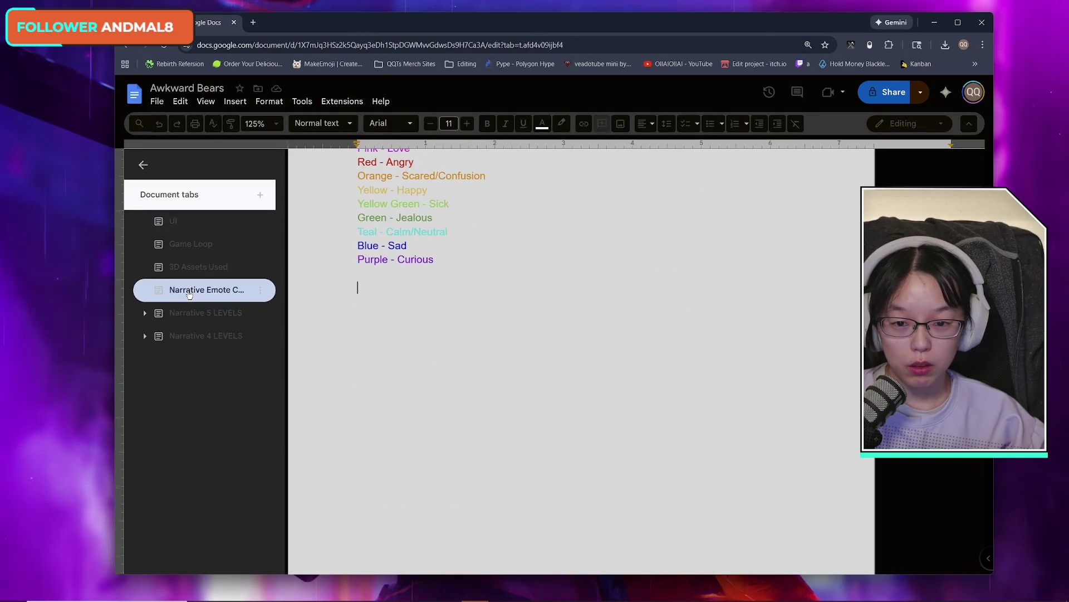
{"action": "left_click", "coordinate": [190, 313]}
{"action": "left_click", "coordinate": [189, 336]}
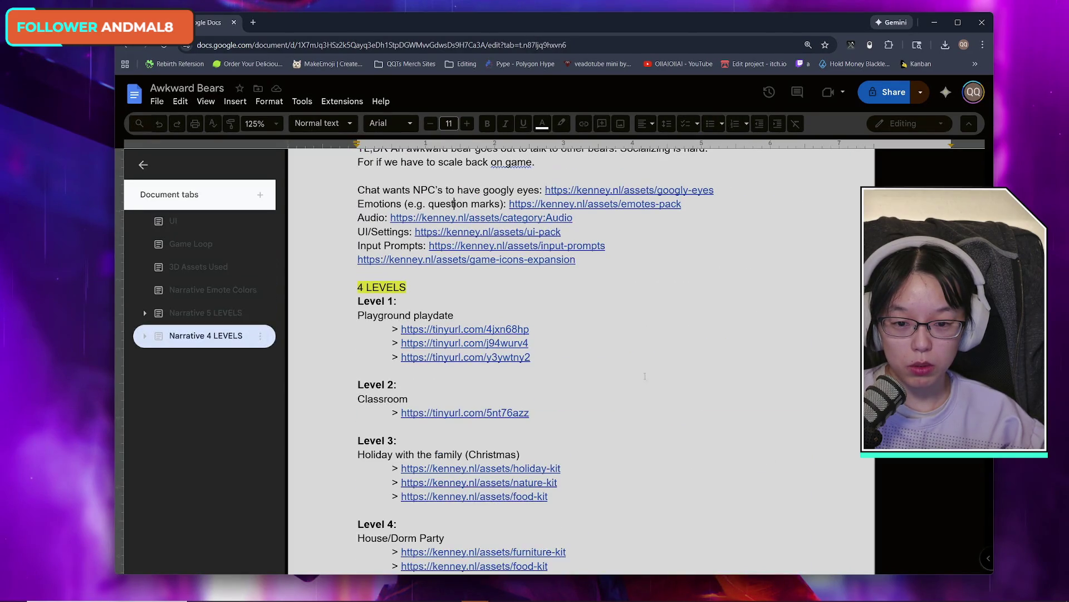
{"action": "scroll", "coordinate": [622, 372], "scroll_direction": "down", "scroll_amount": 3}
{"action": "left_click", "coordinate": [195, 313]}
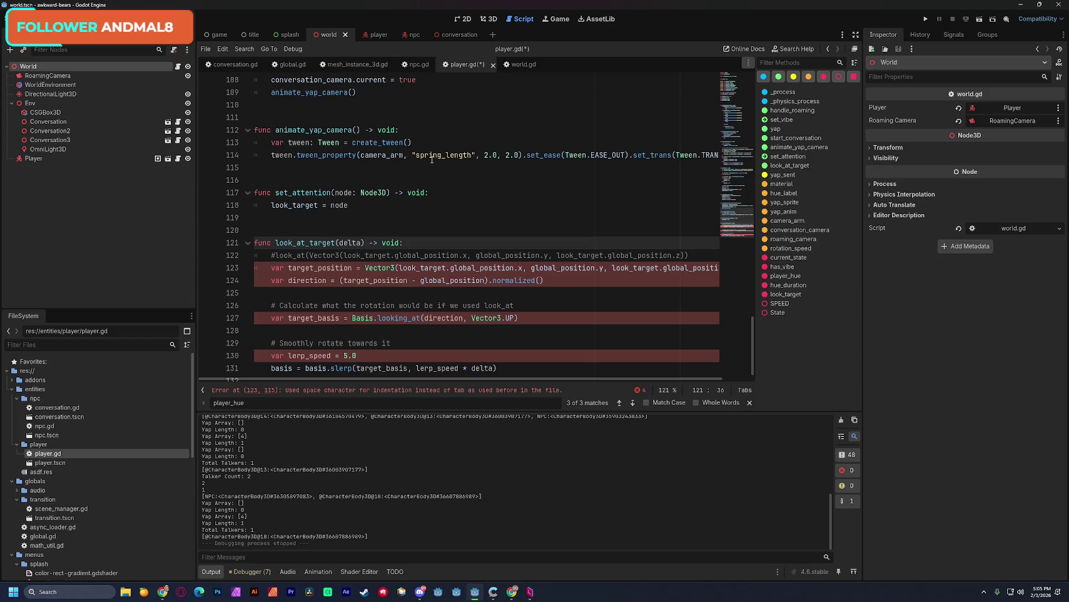
- Inspect lines 121–125 of look_at_target, highlighting look_target, direction, target_position and global_position
{"action": "left_click", "coordinate": [498, 303]}
{"action": "left_click", "coordinate": [522, 296]}
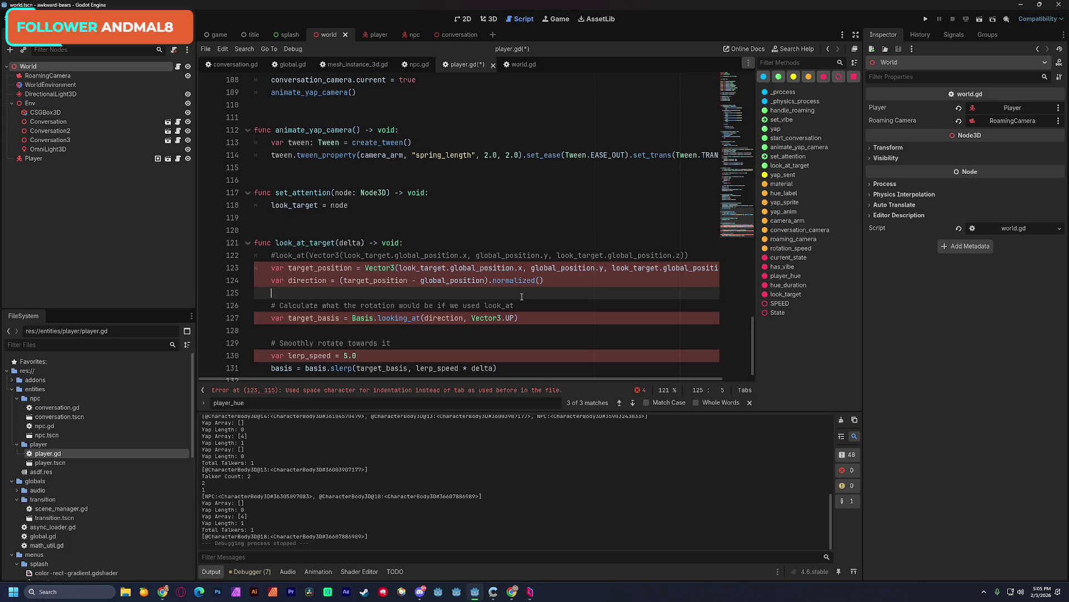
{"action": "left_click_drag", "start_coordinate": [286, 256], "coordinate": [516, 255]}
{"action": "left_click", "coordinate": [507, 251]}
{"action": "left_click", "coordinate": [426, 242]}
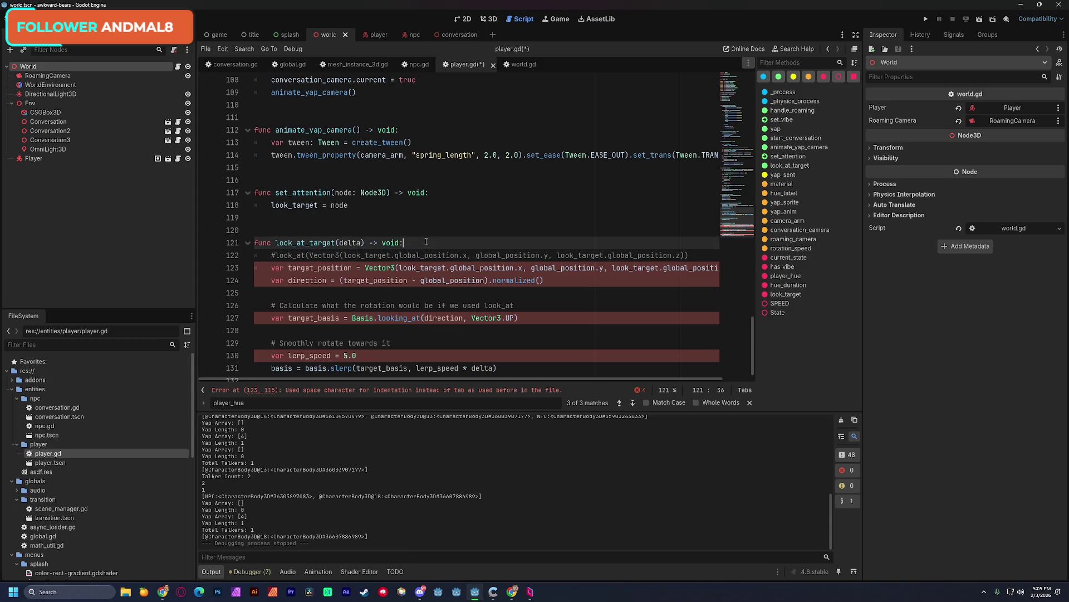
{"action": "double_click", "coordinate": [351, 255]}
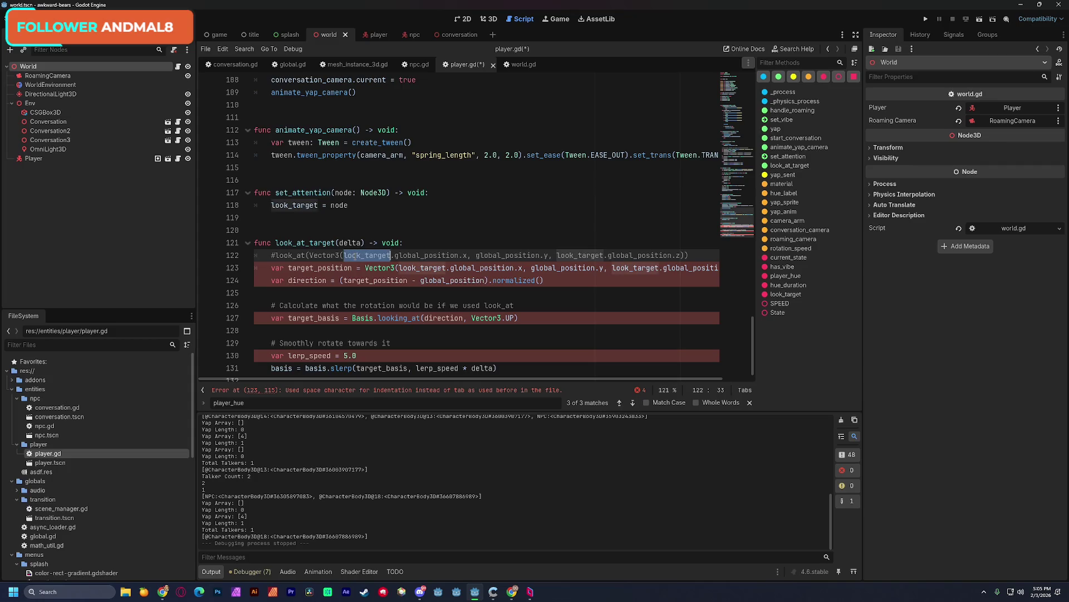
{"action": "double_click", "coordinate": [489, 255]}
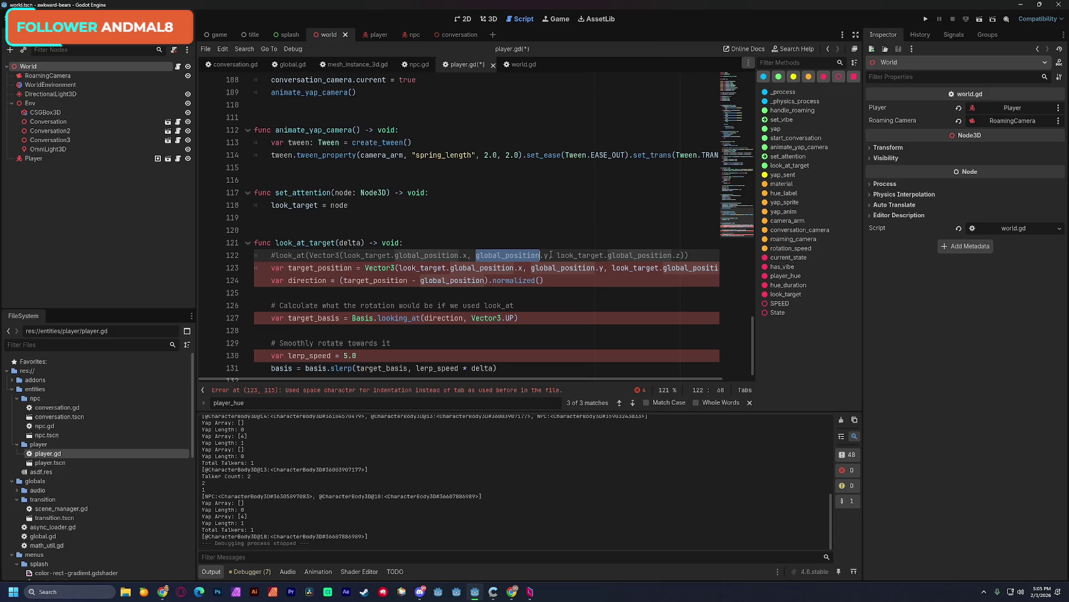
{"action": "double_click", "coordinate": [313, 281]}
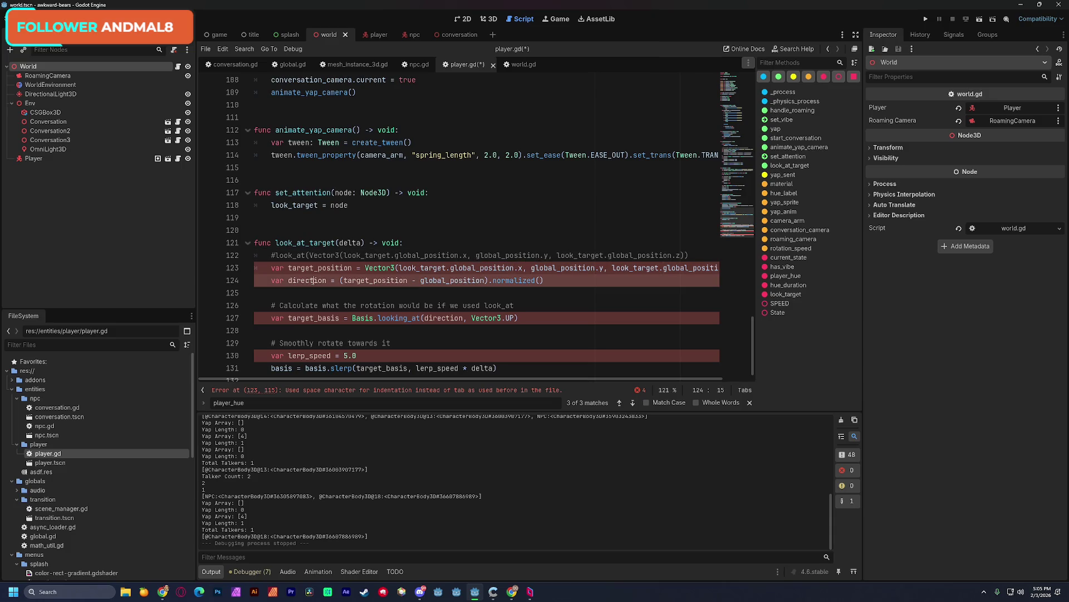
{"action": "double_click", "coordinate": [368, 280]}
{"action": "double_click", "coordinate": [440, 281]}
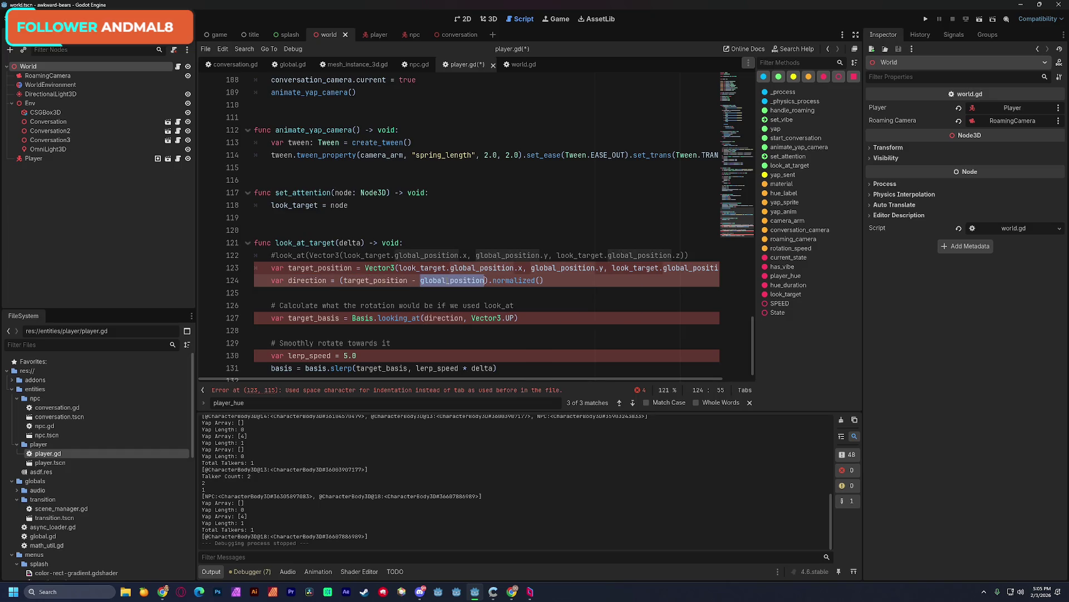
- Fix the rotation code's indentation errors, save player.gd, and find where _process calls look_at_target
{"action": "mouse_move", "coordinate": [450, 280]}
{"action": "key", "text": "ctrl+z"}
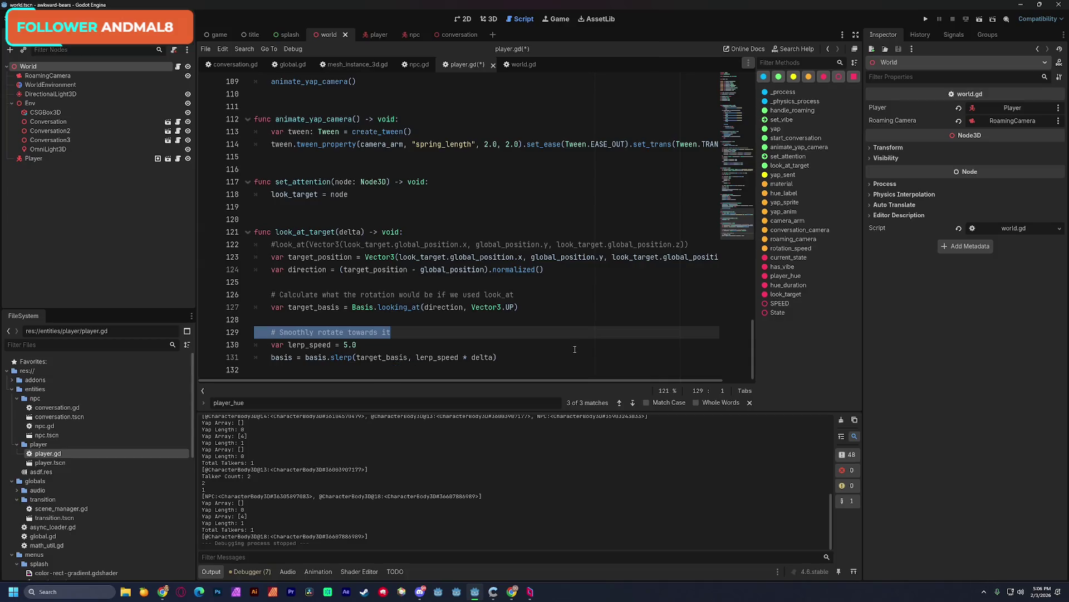
{"action": "left_click", "coordinate": [409, 320]}
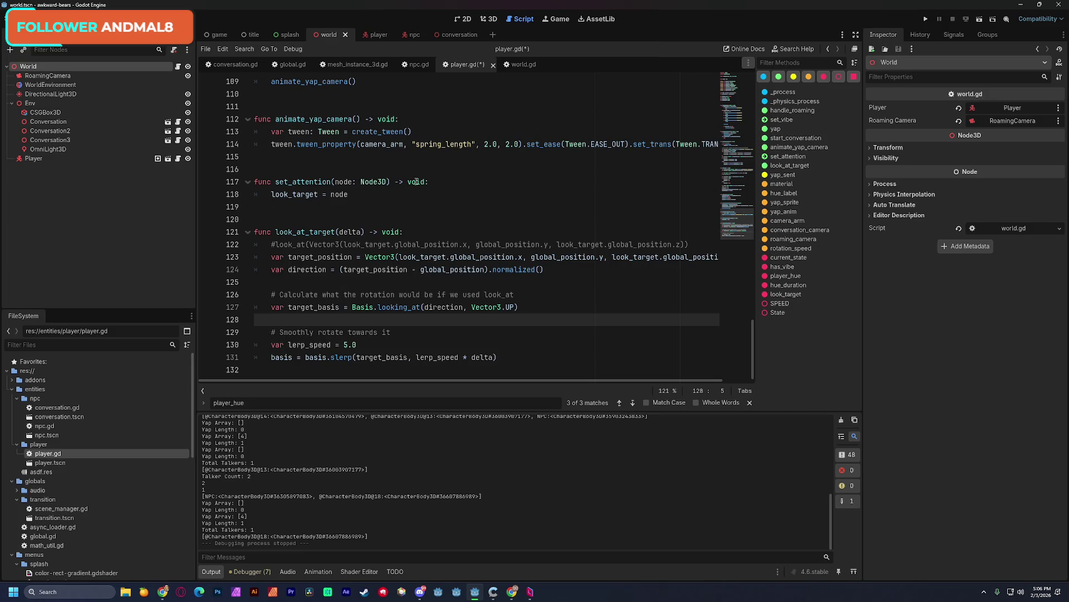
{"action": "key", "text": "ctrl+s"}
{"action": "double_click", "coordinate": [324, 234]}
{"action": "left_click_drag", "start_coordinate": [741, 212], "coordinate": [738, 118]}
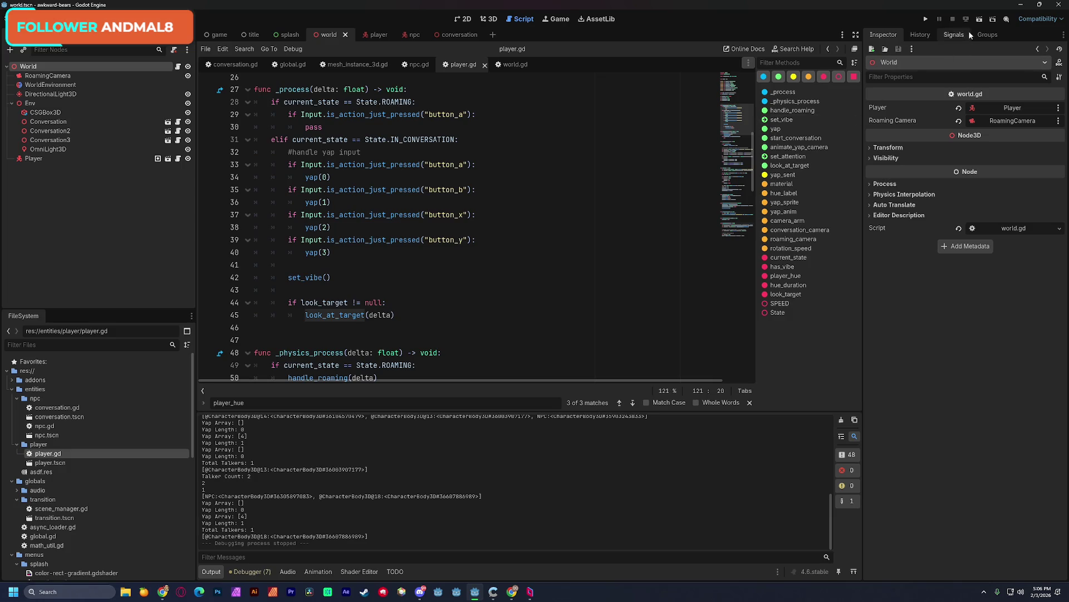
- Run the current scene to watch the player's smooth turning, then stop it
{"action": "left_click", "coordinate": [980, 19]}
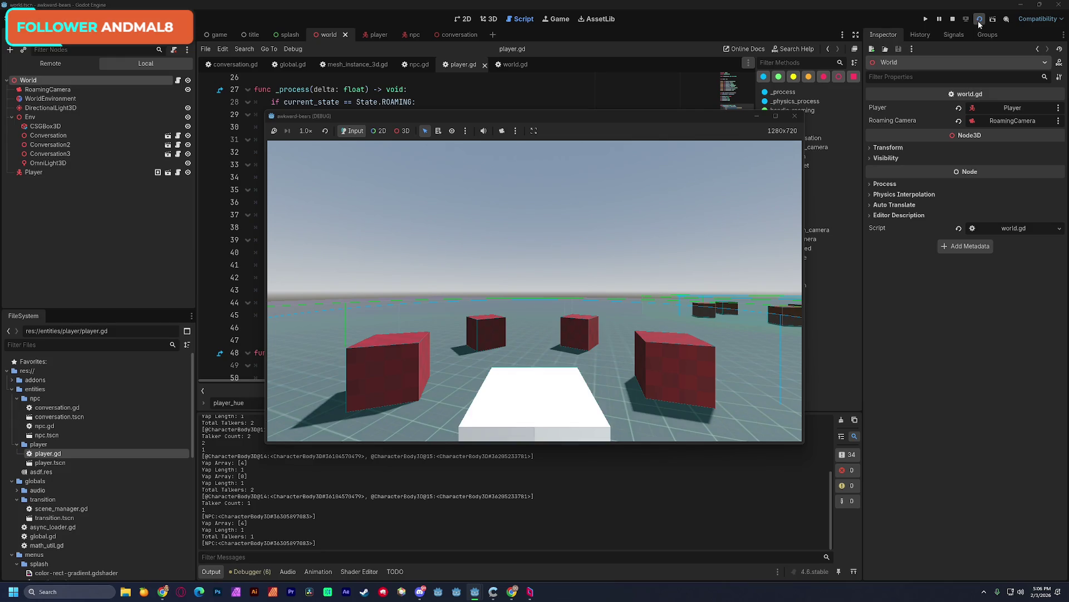
{"action": "left_click", "coordinate": [795, 115]}
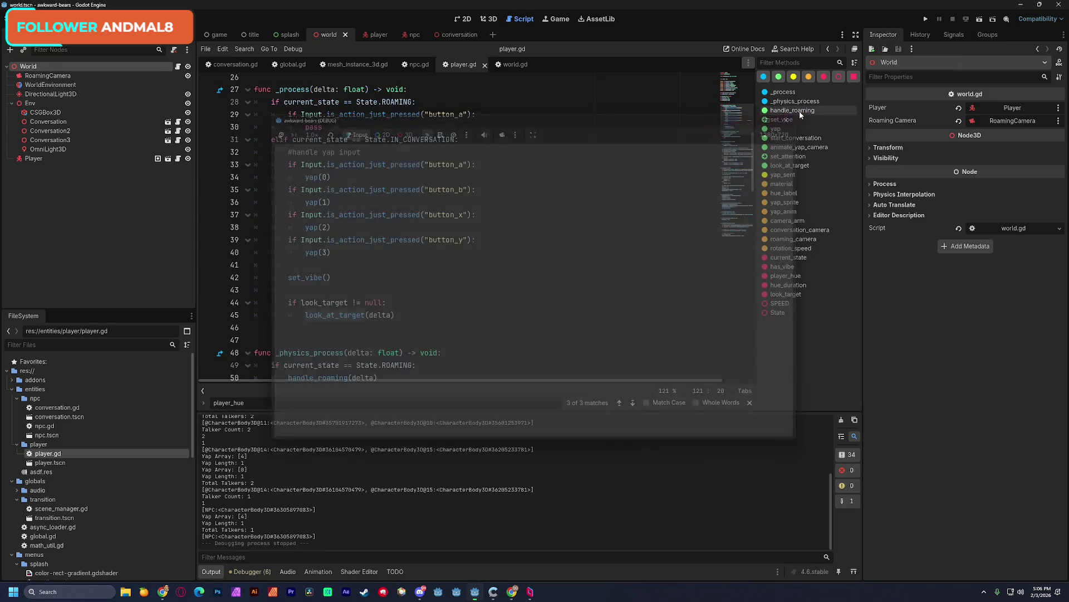
{"action": "left_click", "coordinate": [490, 215]}
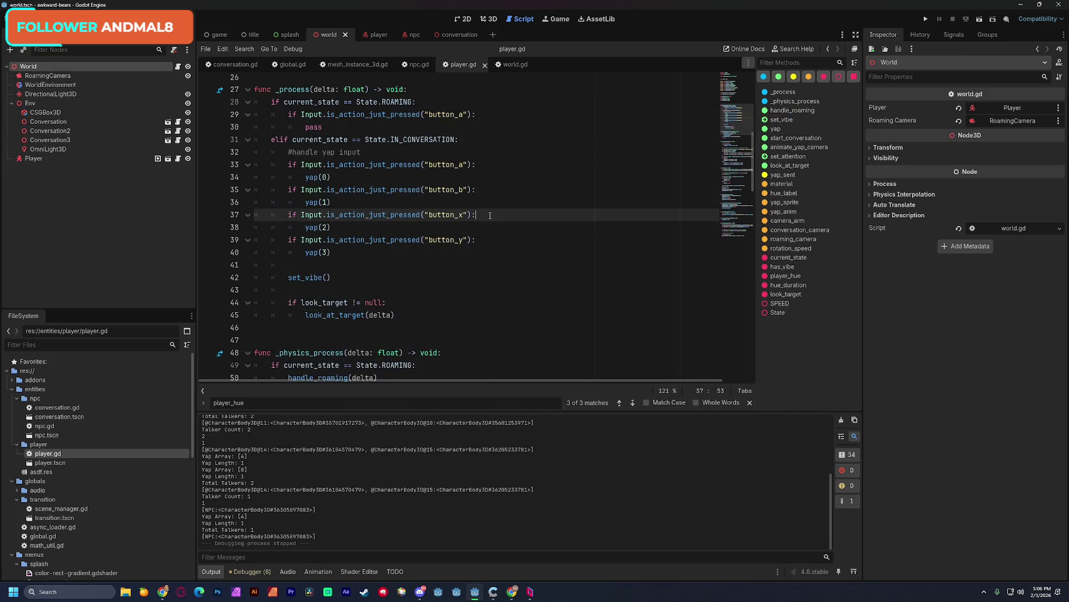
- Review player.gd's code from line 36 down to line 55
{"action": "left_click", "coordinate": [399, 198]}
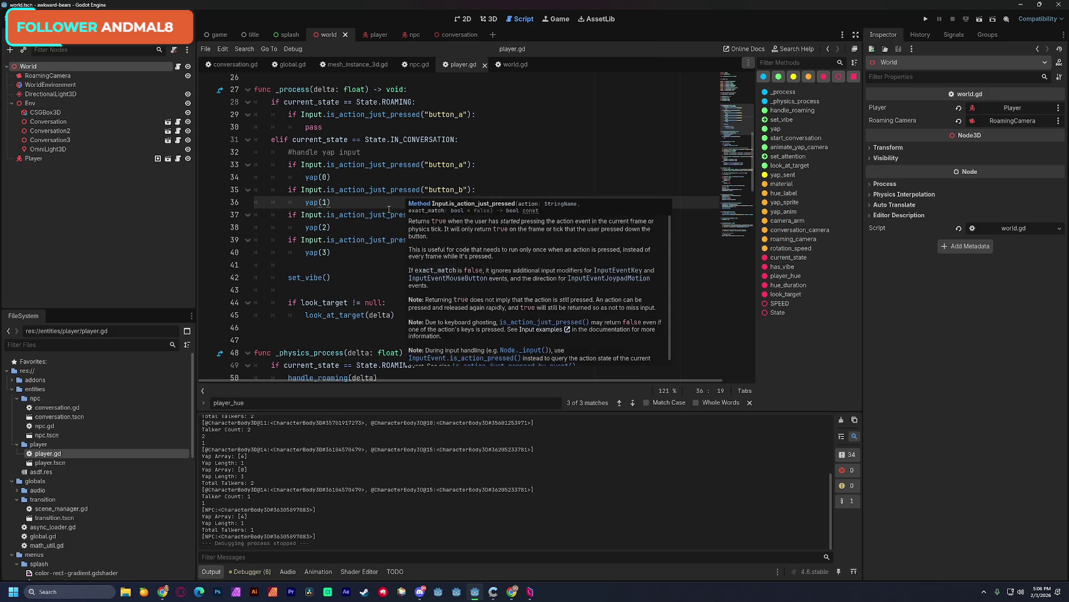
{"action": "left_click", "coordinate": [344, 228]}
{"action": "left_click", "coordinate": [343, 252]}
{"action": "left_click", "coordinate": [346, 267]}
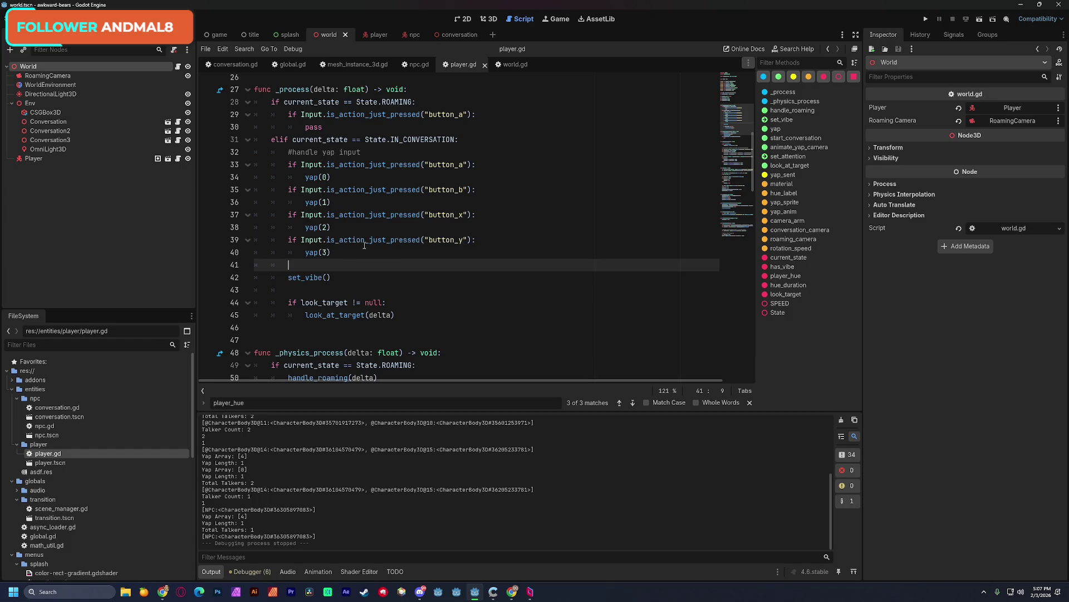
{"action": "left_click", "coordinate": [390, 289]}
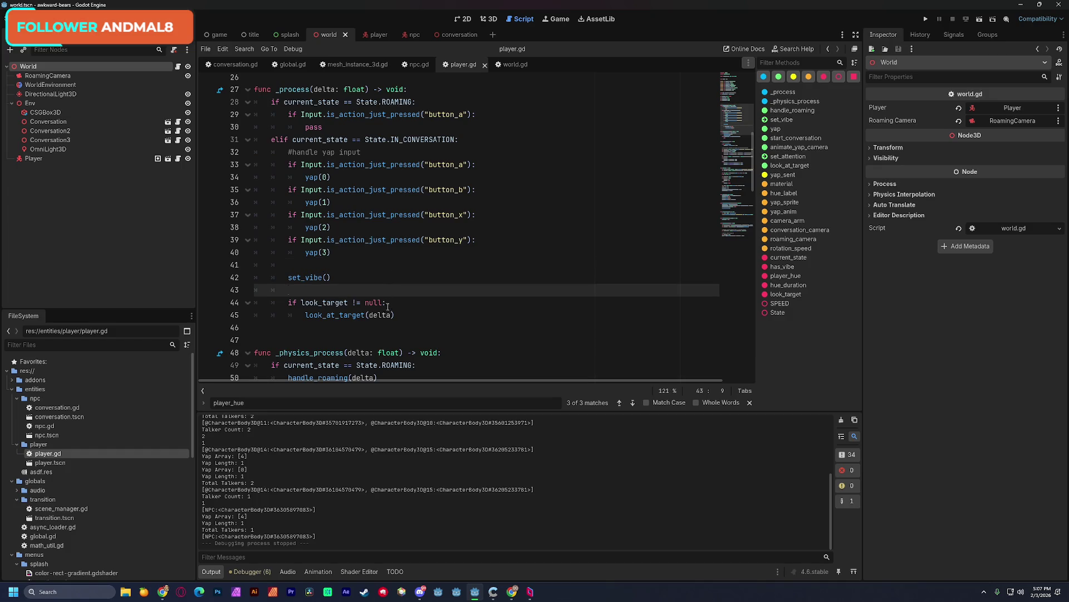
{"action": "key", "text": "Down"}
{"action": "key", "text": "Down"}
{"action": "key", "text": "Down"}
{"action": "scroll", "coordinate": [509, 321], "scroll_direction": "down", "scroll_amount": 1}
{"action": "scroll", "coordinate": [509, 321], "scroll_direction": "down", "scroll_amount": 4}
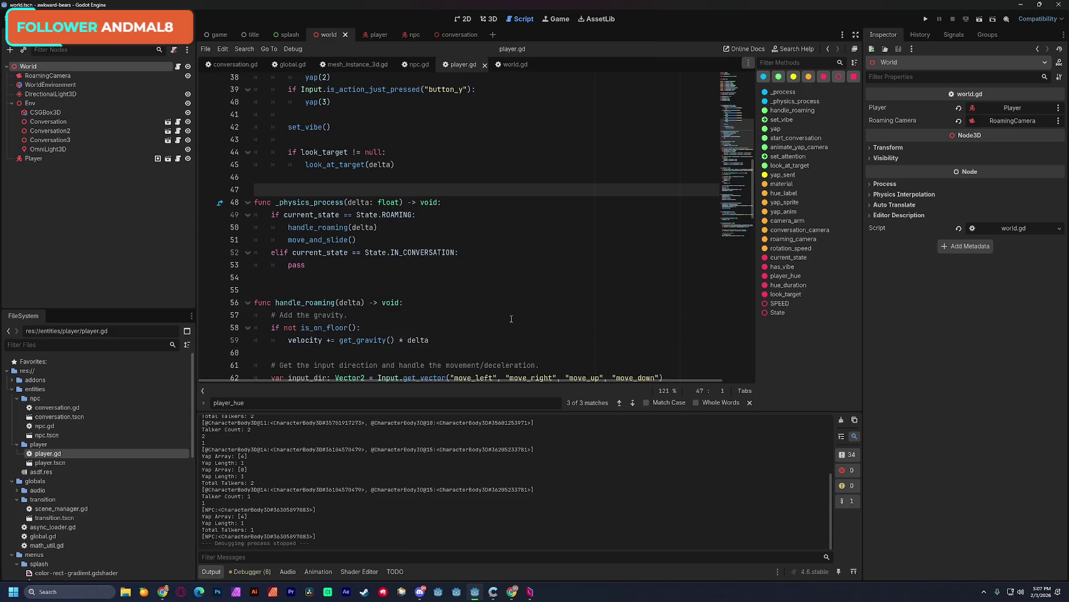
{"action": "left_click_drag", "start_coordinate": [318, 277], "coordinate": [318, 289]}
{"action": "left_click", "coordinate": [326, 290]}
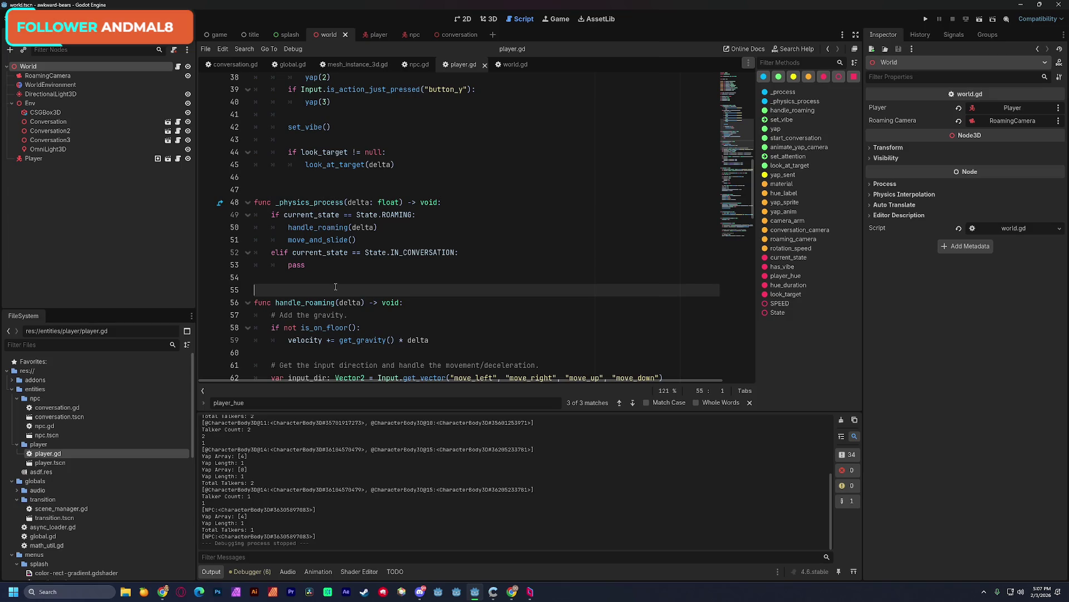
- Scroll down to look_at_target and select its smooth-rotation code, lines 122–131
{"action": "left_click", "coordinate": [517, 595]}
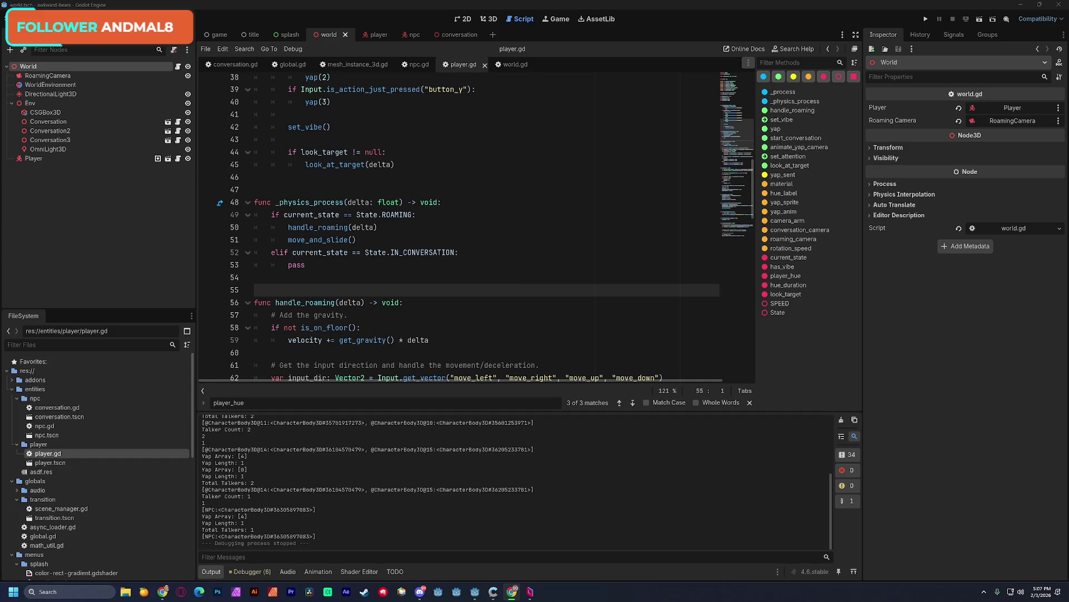
{"action": "left_click", "coordinate": [448, 177]}
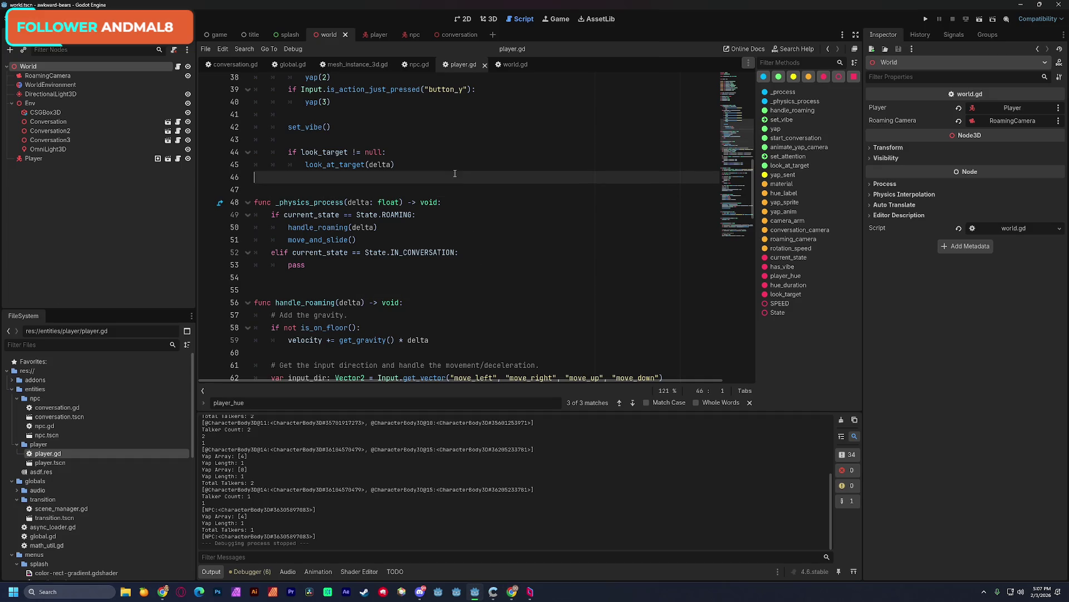
{"action": "left_click", "coordinate": [308, 188]}
{"action": "scroll", "coordinate": [469, 240], "scroll_direction": "down", "scroll_amount": 3}
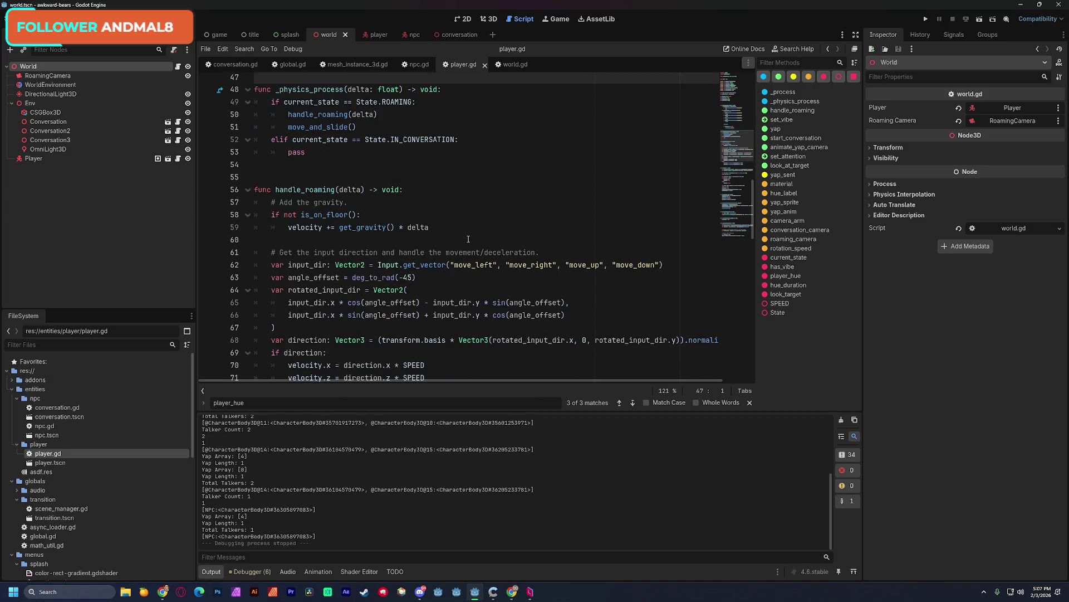
{"action": "scroll", "coordinate": [469, 240], "scroll_direction": "down", "scroll_amount": 20}
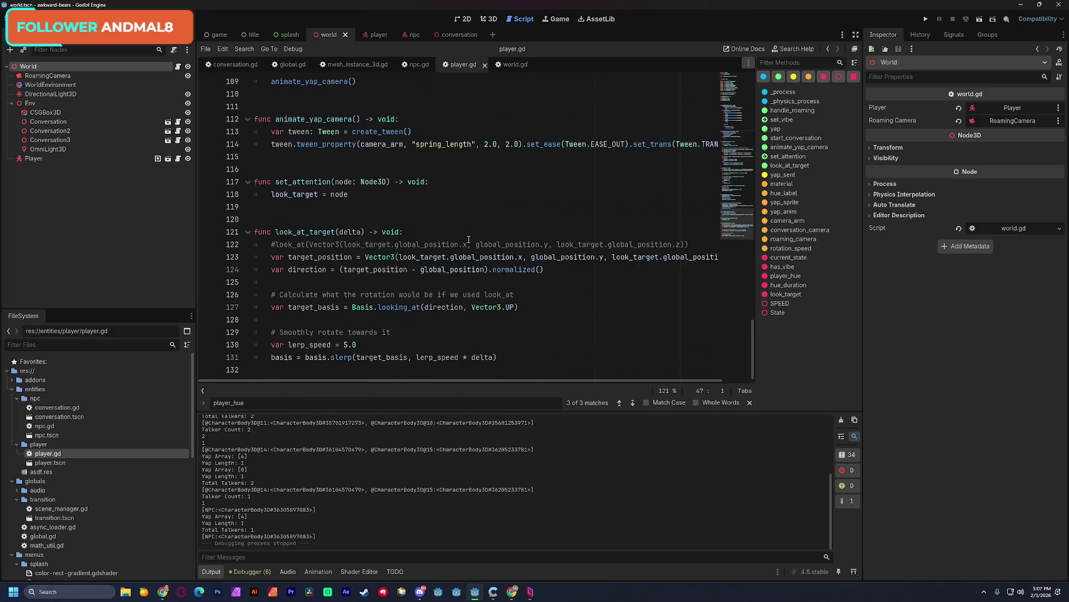
{"action": "mouse_move", "coordinate": [272, 246]}
{"action": "left_mouse_down"}
{"action": "mouse_move", "coordinate": [393, 332]}
{"action": "mouse_move", "coordinate": [500, 357]}
{"action": "left_mouse_up"}
{"action": "left_click", "coordinate": [454, 321]}
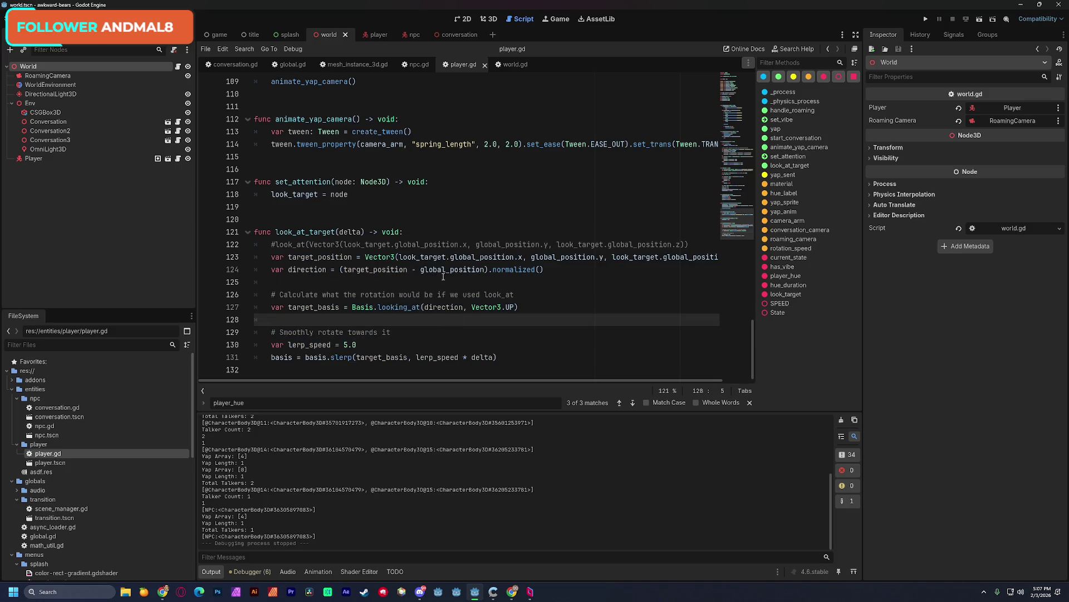
- Paste the Basis.looking_at/slerp rotation block into npc.gd after line 99, comment out the old look_at line, and save
{"action": "left_click", "coordinate": [419, 64]}
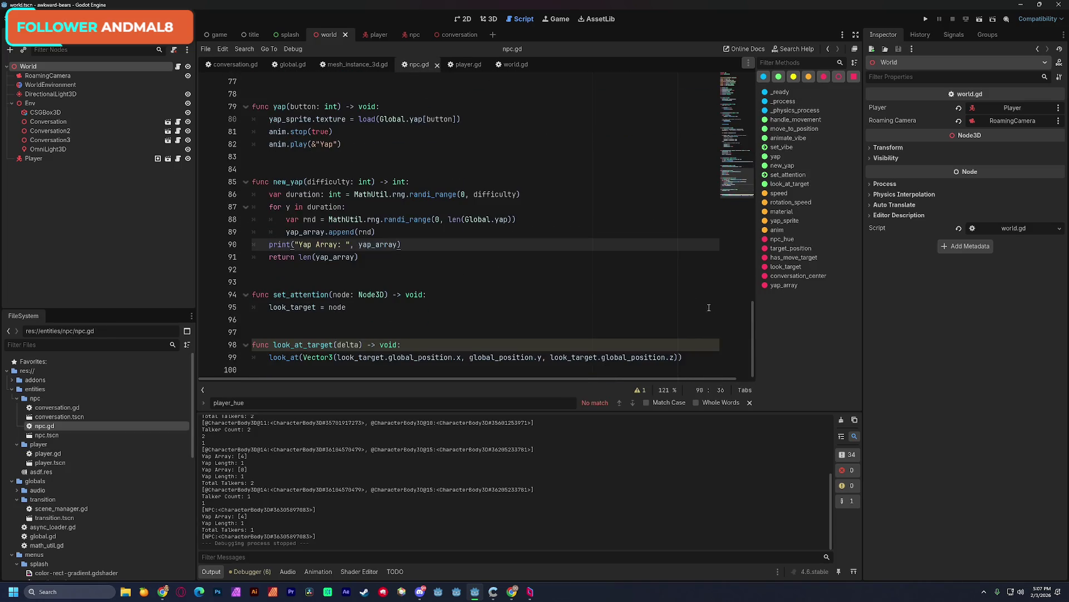
{"action": "left_click", "coordinate": [658, 356]}
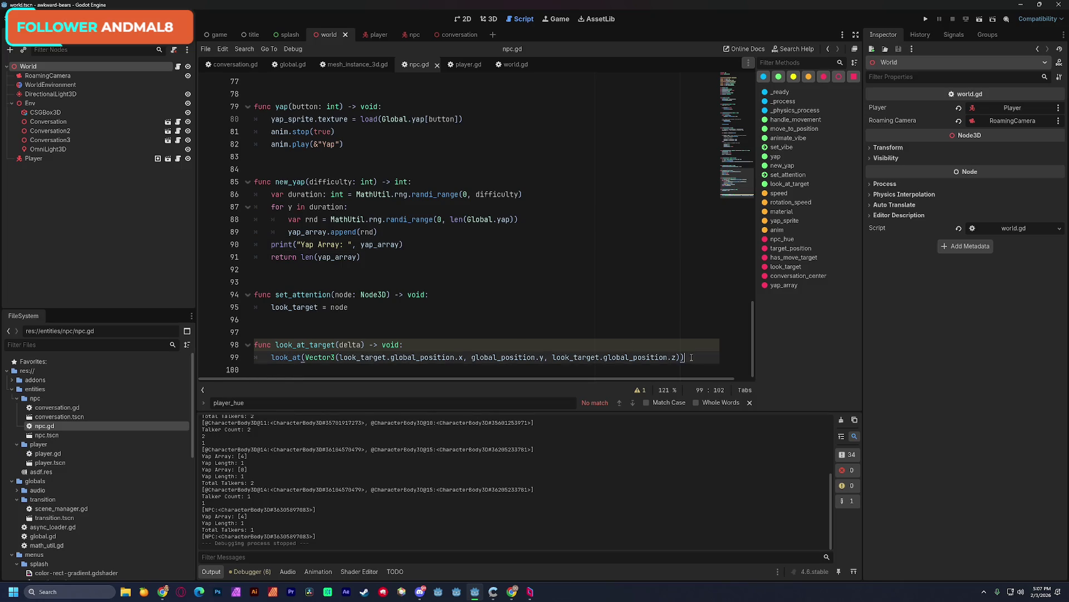
{"action": "key", "text": "ctrl+v"}
{"action": "left_click", "coordinate": [271, 244]}
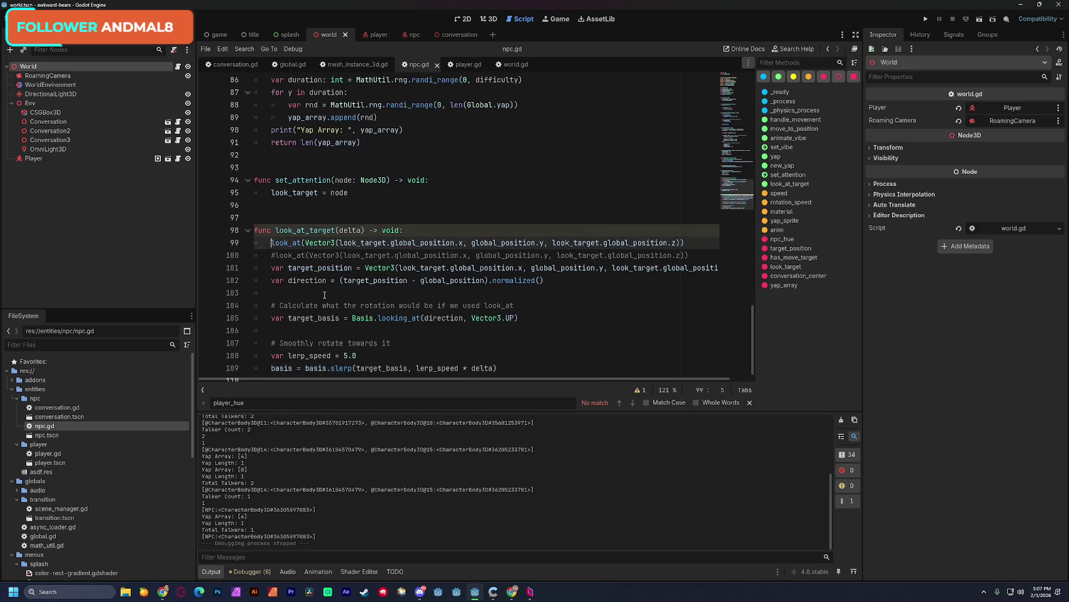
{"action": "key", "text": "ctrl+k"}
{"action": "left_click", "coordinate": [446, 192]}
{"action": "key", "text": "ctrl+s"}
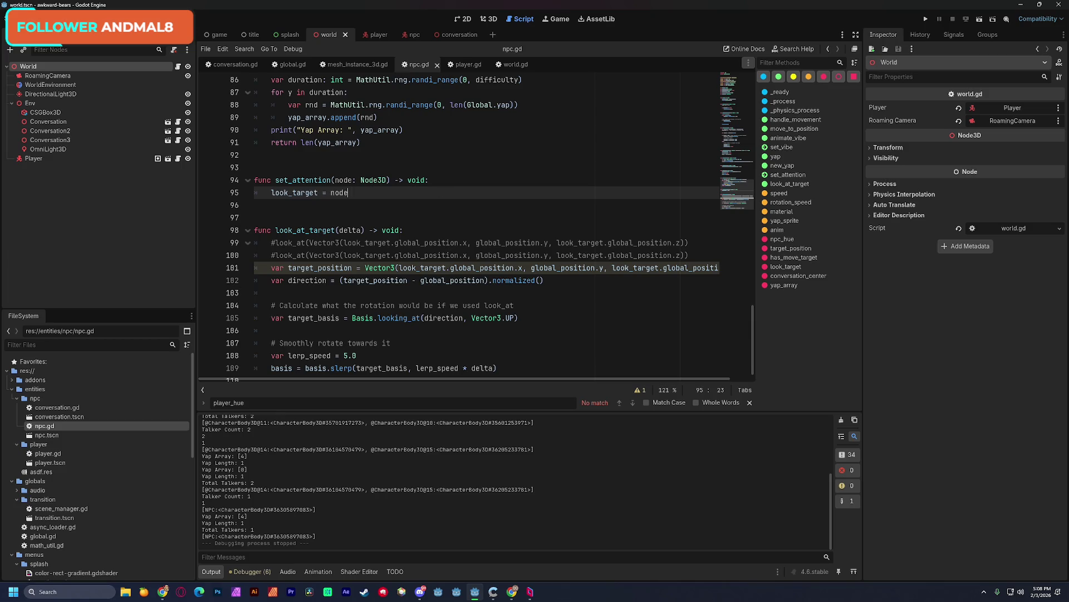
- Delete the rotation comment and smoothly-rotate comment lines, with their blank lines, from npc.gd's look_at_target
{"action": "left_click", "coordinate": [568, 175]}
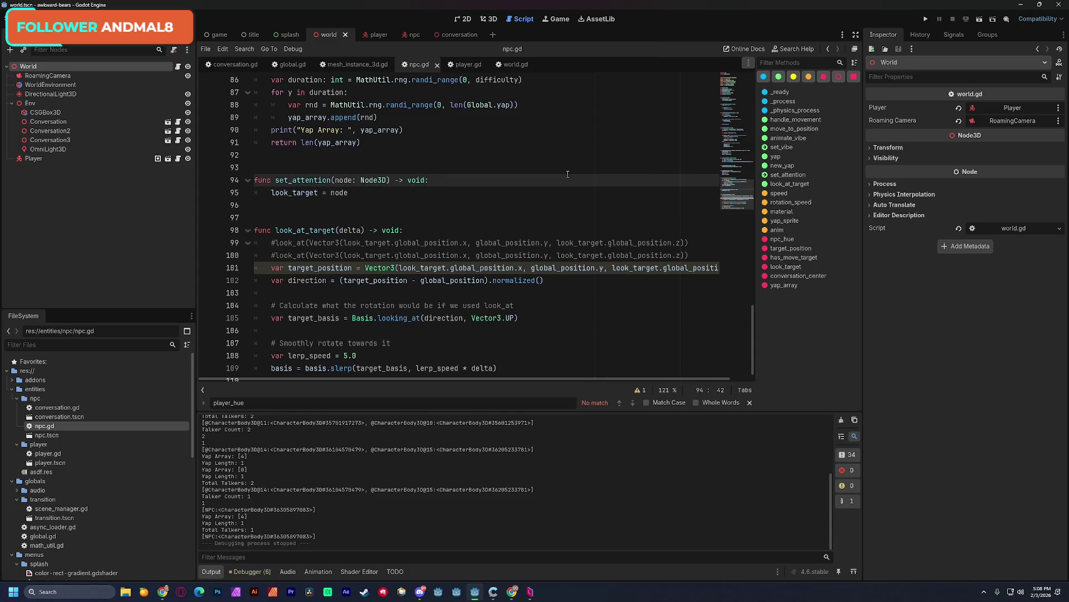
{"action": "left_click", "coordinate": [348, 295]}
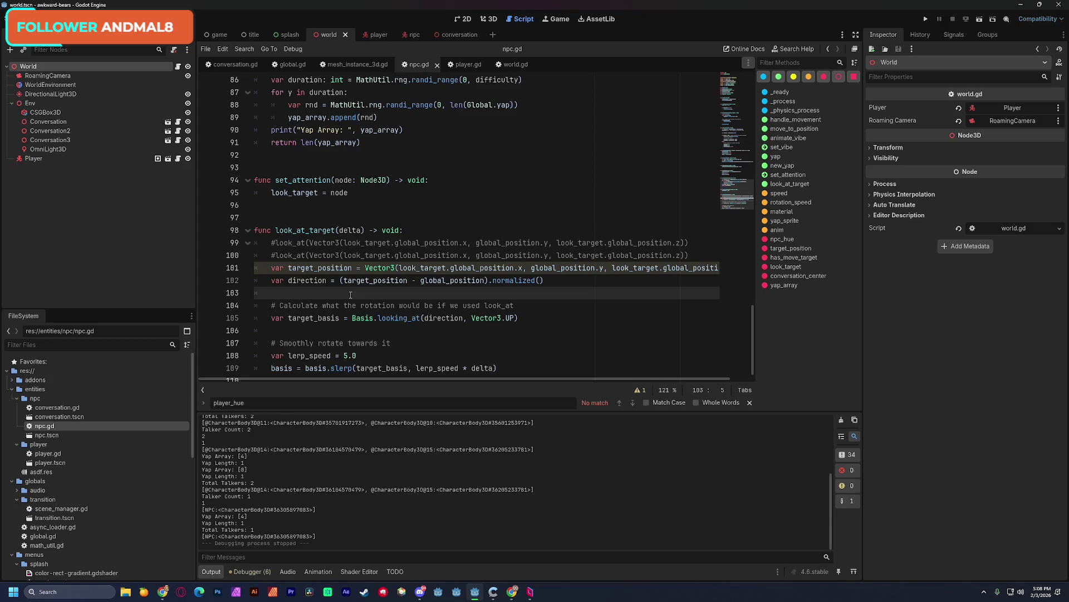
{"action": "left_click_drag", "start_coordinate": [344, 306], "coordinate": [478, 308]}
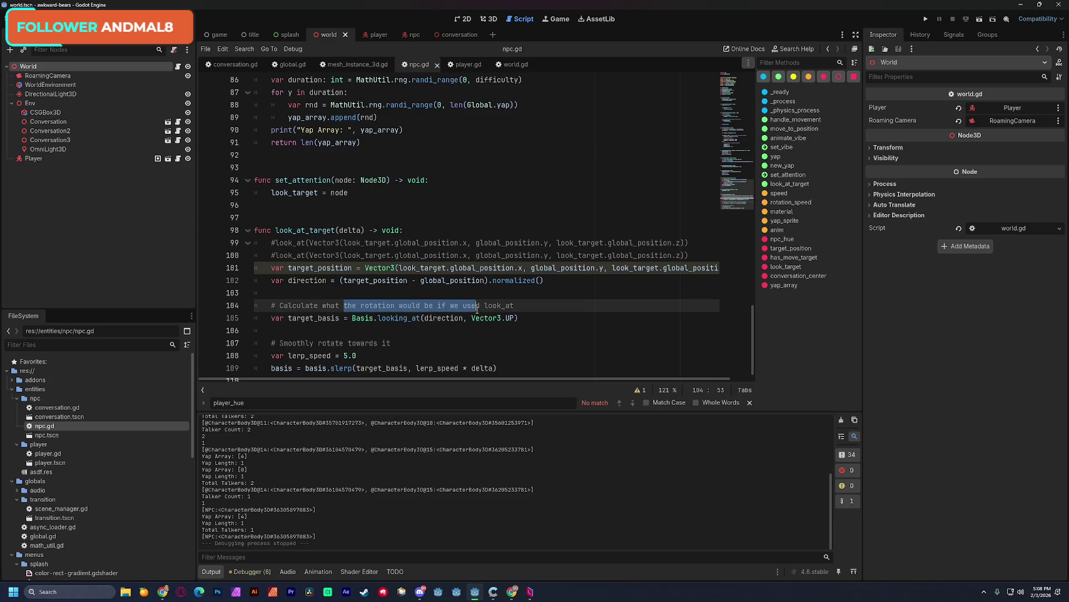
{"action": "triple_click", "coordinate": [390, 307]}
{"action": "key", "text": "BackSpace"}
{"action": "key", "text": "BackSpace"}
{"action": "key", "text": "BackSpace"}
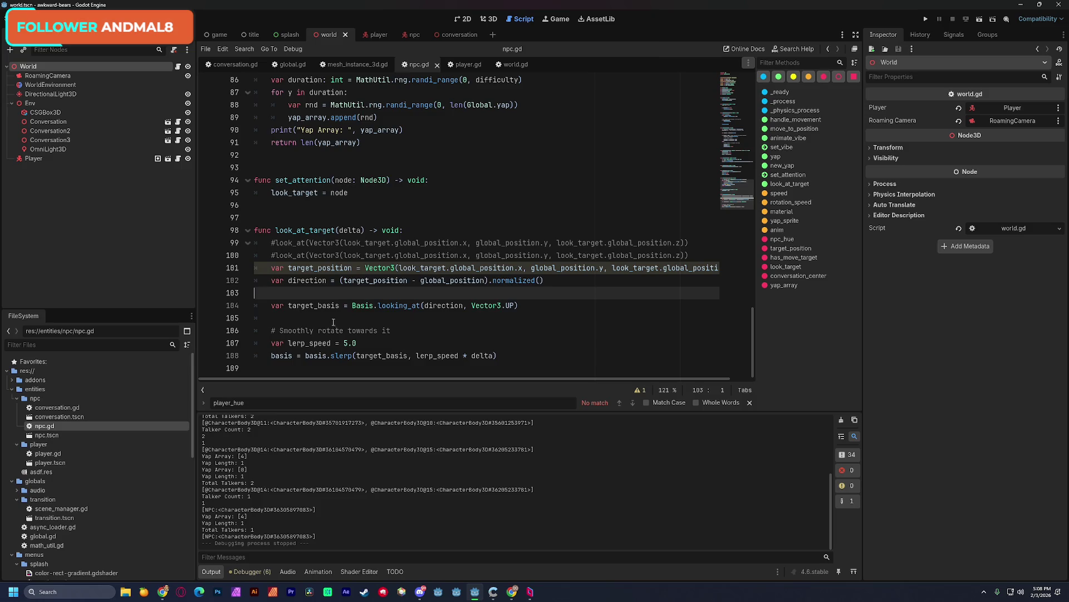
{"action": "triple_click", "coordinate": [351, 318]}
{"action": "key", "text": "BackSpace"}
{"action": "key", "text": "BackSpace"}
{"action": "key", "text": "BackSpace"}
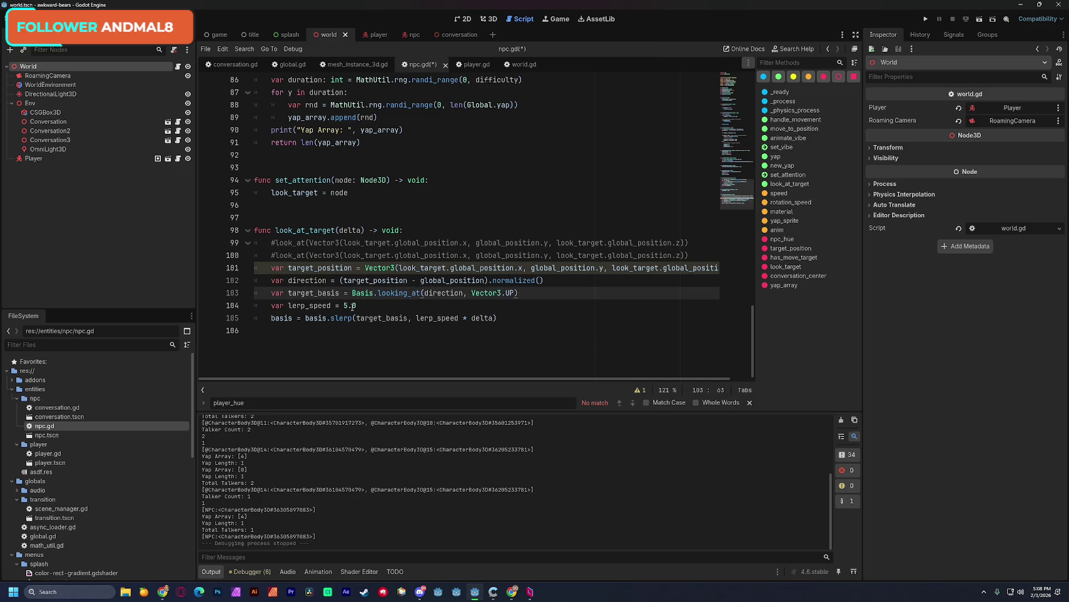
{"action": "left_click", "coordinate": [360, 308]}
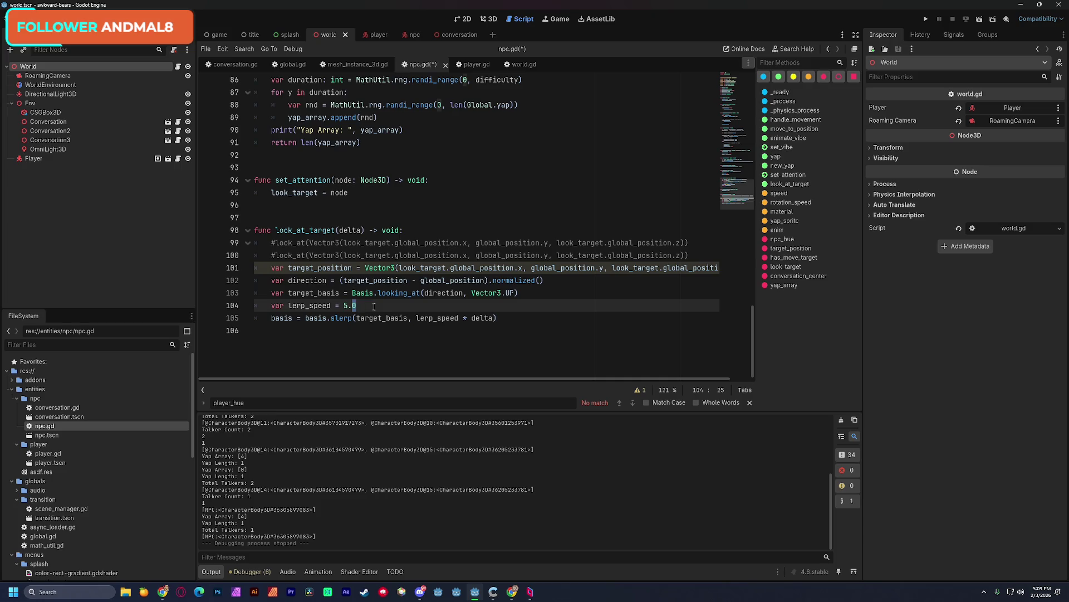
{"action": "double_click", "coordinate": [328, 306]}
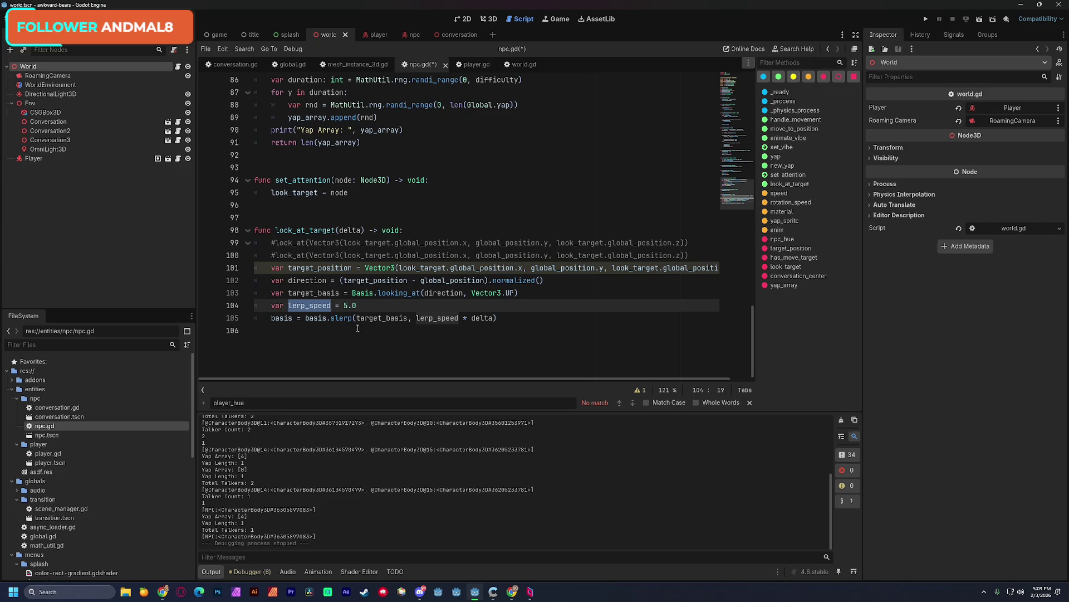
{"action": "mouse_move", "coordinate": [343, 321]}
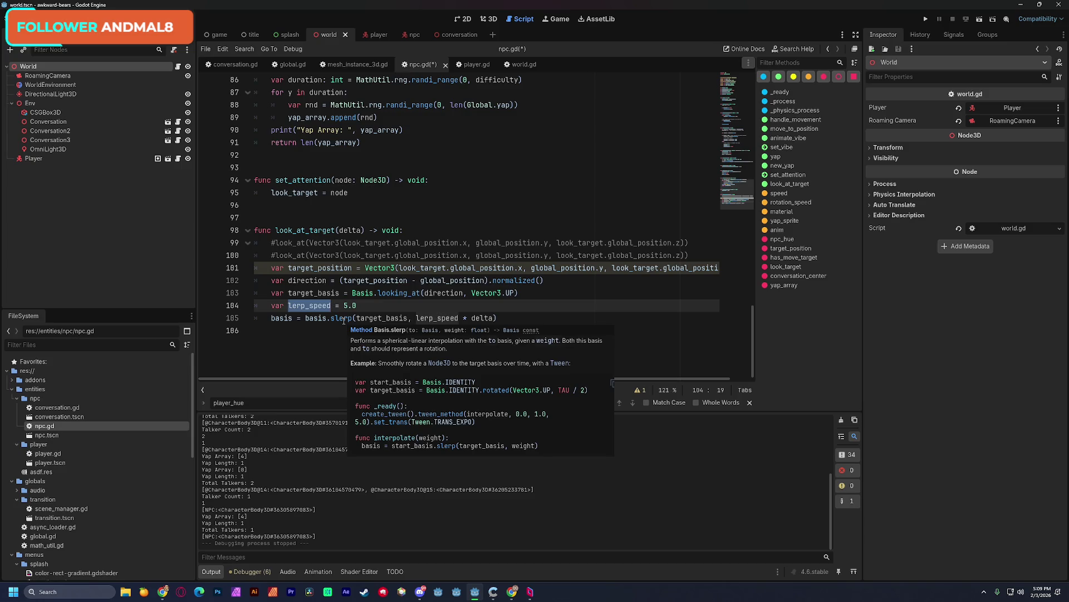
{"action": "left_click_drag", "start_coordinate": [496, 318], "coordinate": [271, 318]}
{"action": "left_click", "coordinate": [363, 306]}
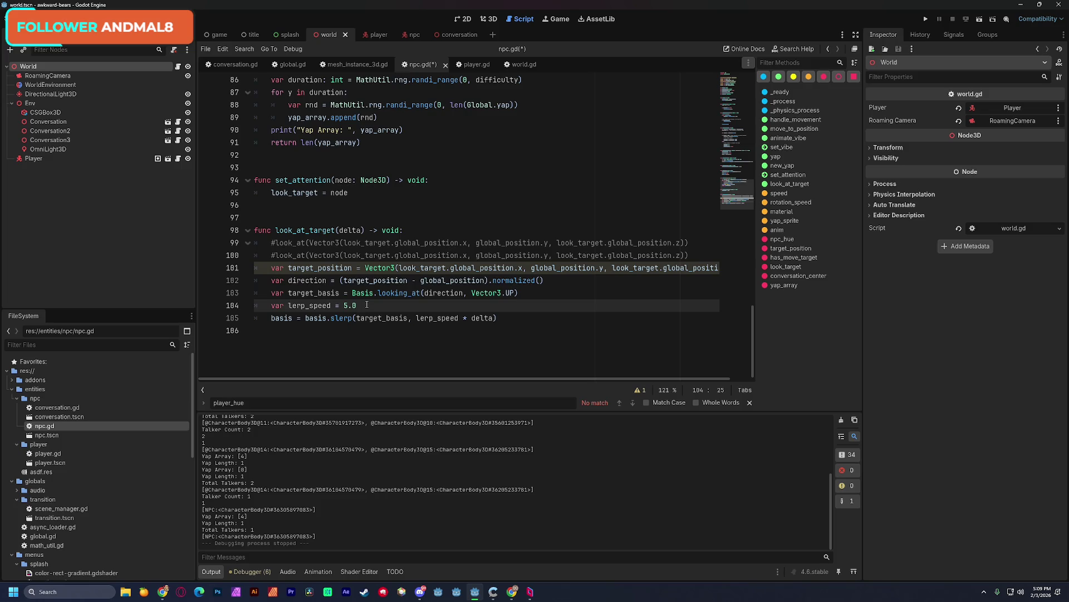
{"action": "scroll", "coordinate": [329, 483], "scroll_direction": "up", "scroll_amount": 5}
{"action": "scroll", "coordinate": [329, 482], "scroll_direction": "down", "scroll_amount": 5}
{"action": "left_click", "coordinate": [375, 183]}
{"action": "left_click", "coordinate": [441, 161]}
{"action": "key", "text": "Down"}
{"action": "key", "text": "Down"}
{"action": "key", "text": "Down"}
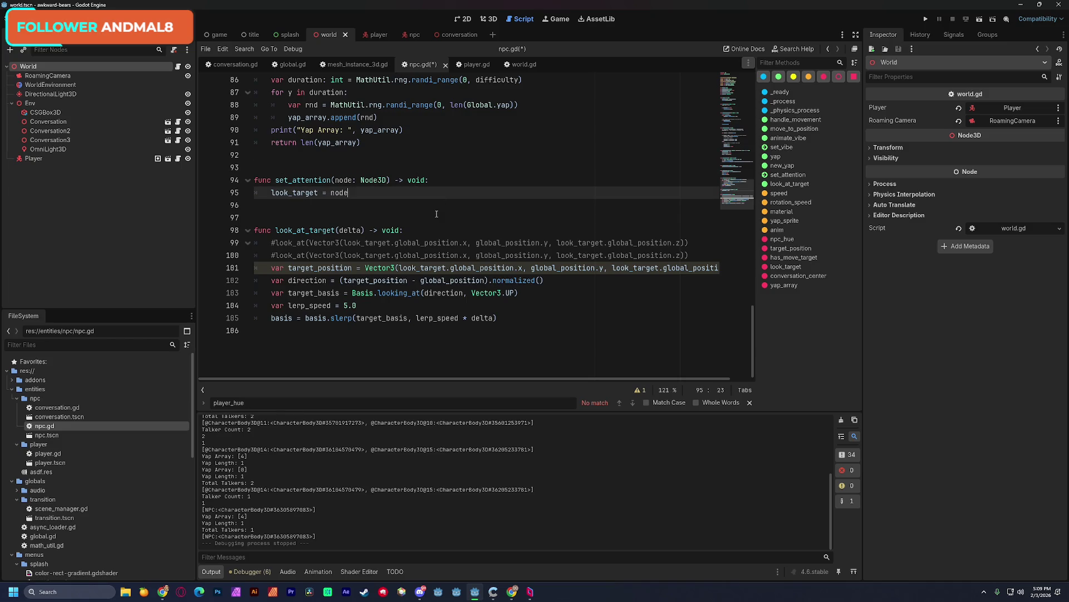
{"action": "key", "text": "Up"}
{"action": "key", "text": "Up"}
{"action": "key", "text": "Up"}
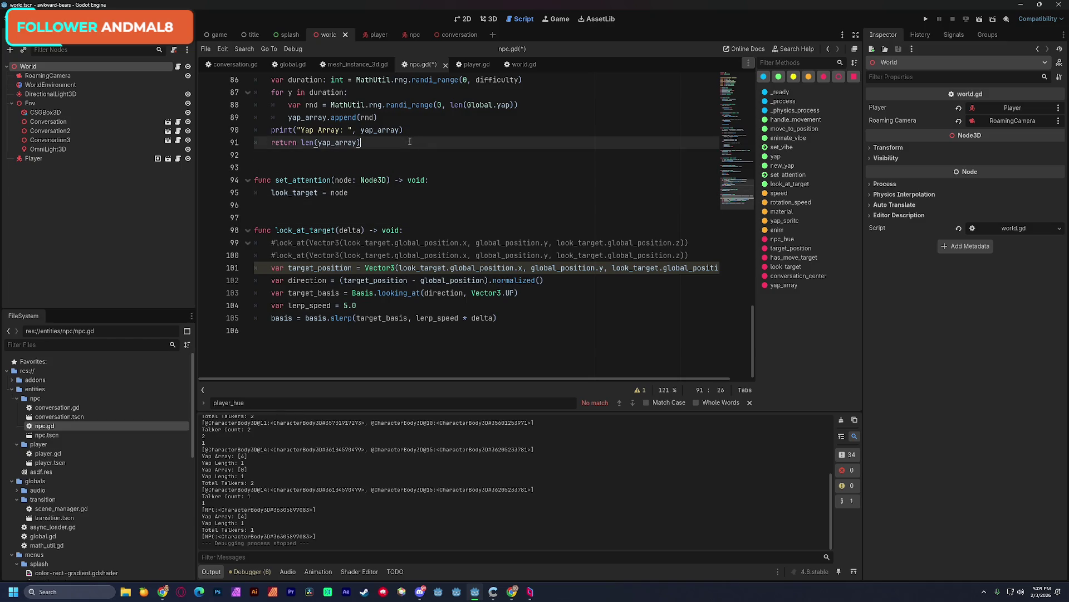
- Scroll npc.gd up to its header lines at the top of the script
{"action": "left_click", "coordinate": [414, 170]}
{"action": "scroll", "coordinate": [338, 162], "scroll_direction": "up", "scroll_amount": 3}
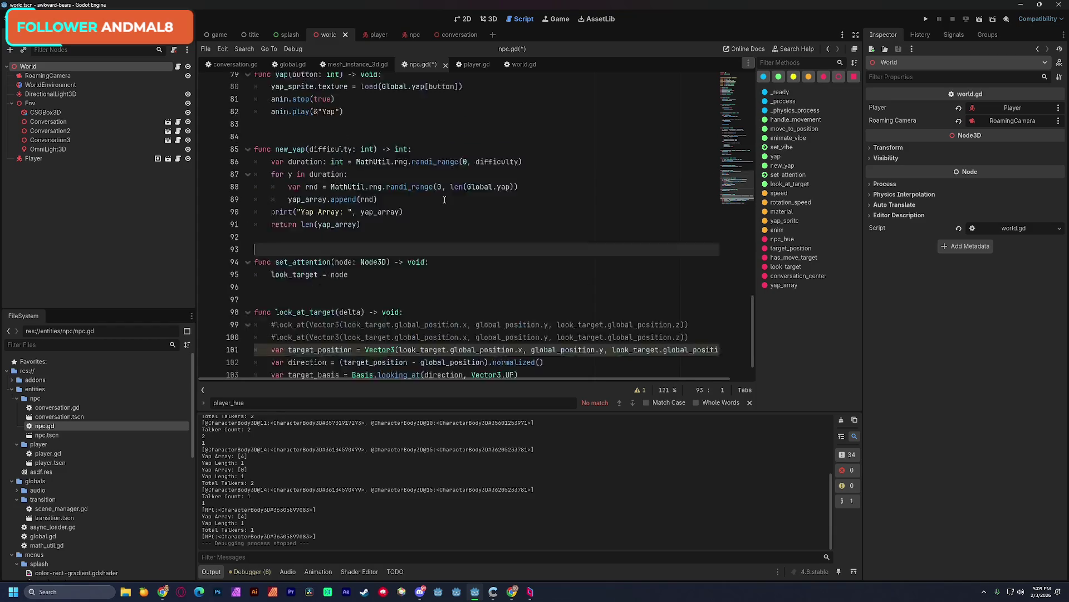
{"action": "left_click", "coordinate": [337, 164]}
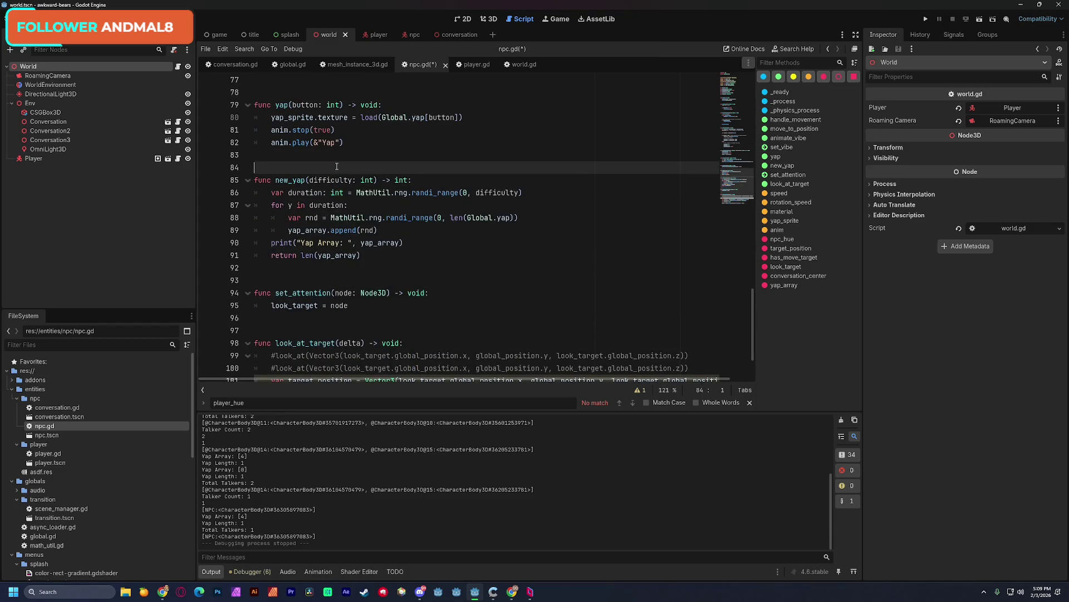
{"action": "scroll", "coordinate": [337, 165], "scroll_direction": "up", "scroll_amount": 4}
{"action": "left_click", "coordinate": [315, 230]}
{"action": "key", "text": "Down"}
{"action": "key", "text": "Up"}
{"action": "key", "text": "Up"}
{"action": "key", "text": "Up"}
{"action": "key", "text": "Up"}
{"action": "key", "text": "Down"}
{"action": "scroll", "coordinate": [319, 205], "scroll_direction": "up", "scroll_amount": 2}
{"action": "scroll", "coordinate": [319, 205], "scroll_direction": "up", "scroll_amount": 1}
{"action": "left_click", "coordinate": [317, 217]}
{"action": "left_click", "coordinate": [317, 230]}
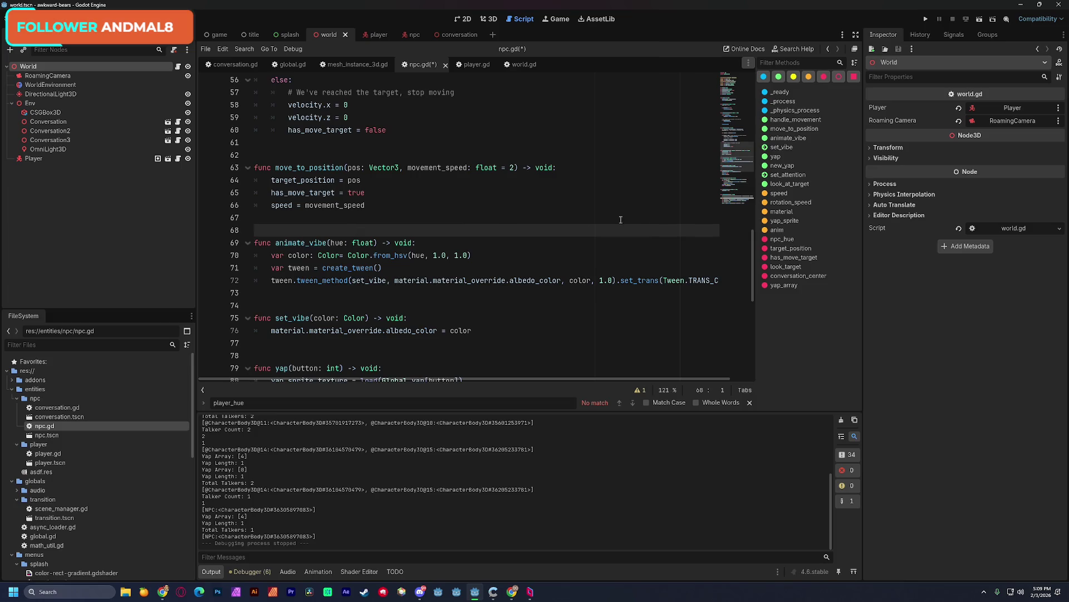
{"action": "left_click_drag", "start_coordinate": [736, 156], "coordinate": [736, 85]}
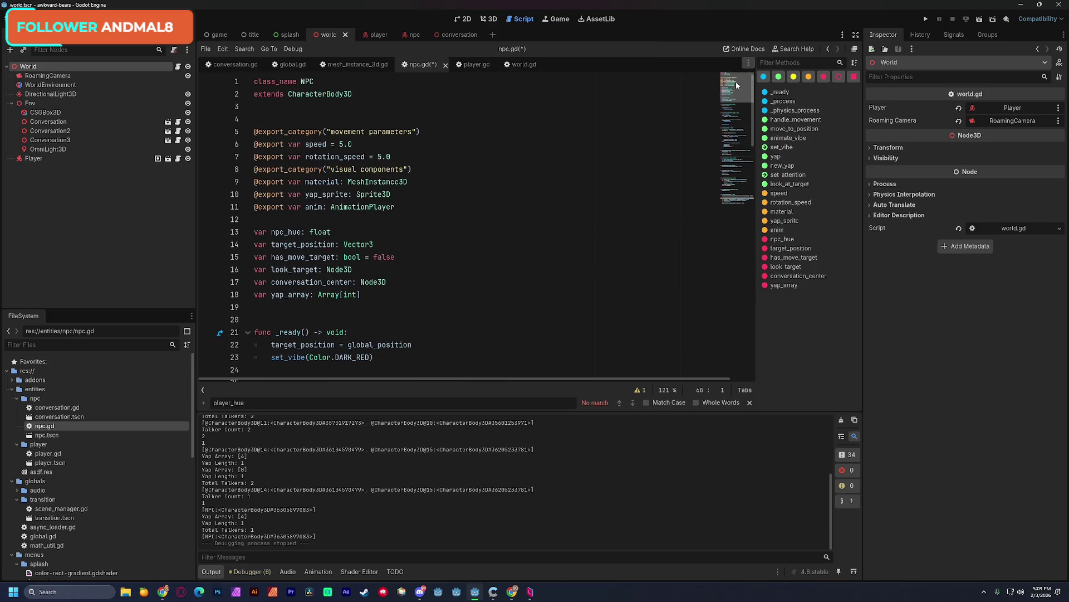
{"action": "left_click", "coordinate": [731, 96]}
{"action": "scroll", "coordinate": [731, 96], "scroll_direction": "up", "scroll_amount": 1}
{"action": "left_click", "coordinate": [468, 118]}
{"action": "key", "text": "BackSpace"}
{"action": "left_click", "coordinate": [467, 148]}
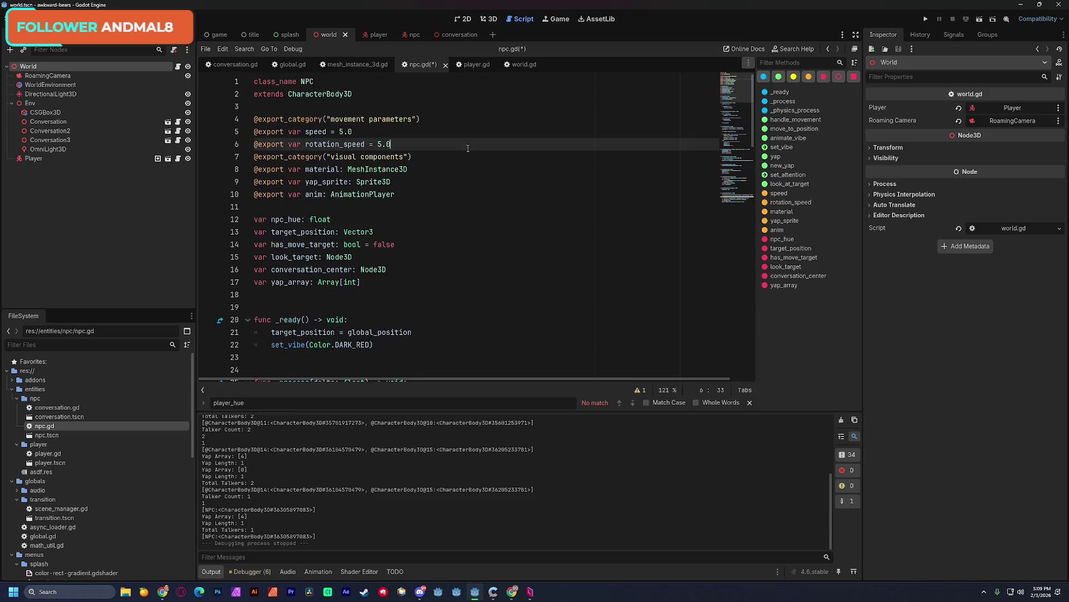
{"action": "scroll", "coordinate": [334, 233], "scroll_direction": "down", "scroll_amount": 2}
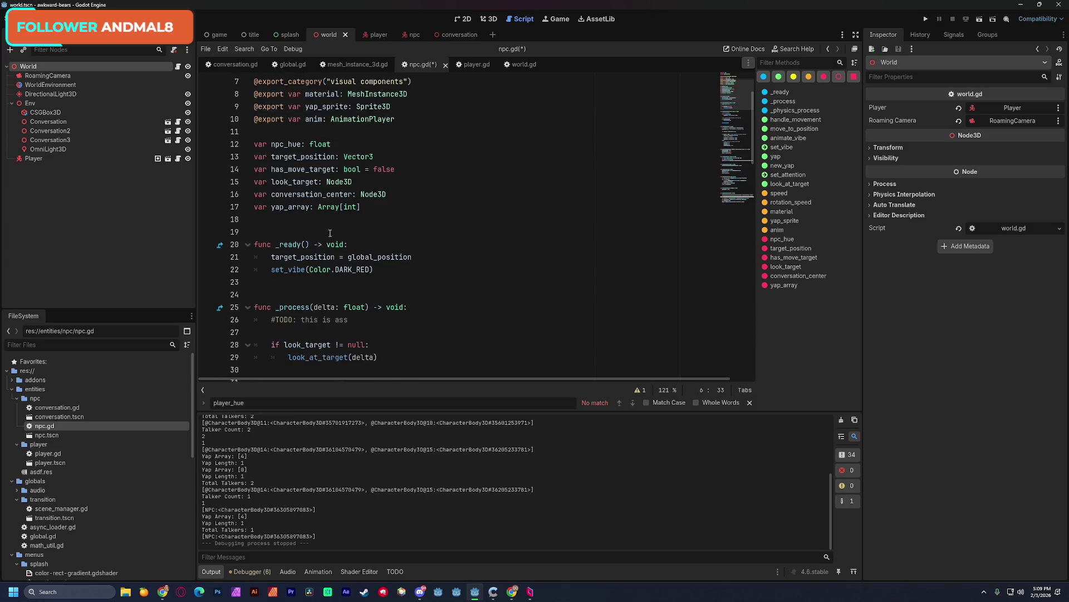
{"action": "key", "text": "ctrl+s"}
- Close the player_hue search bar in the script editor
{"action": "mouse_move", "coordinate": [278, 411]}
{"action": "left_mouse_down"}
{"action": "mouse_move", "coordinate": [296, 336]}
{"action": "mouse_move", "coordinate": [423, 315]}
{"action": "left_mouse_up"}
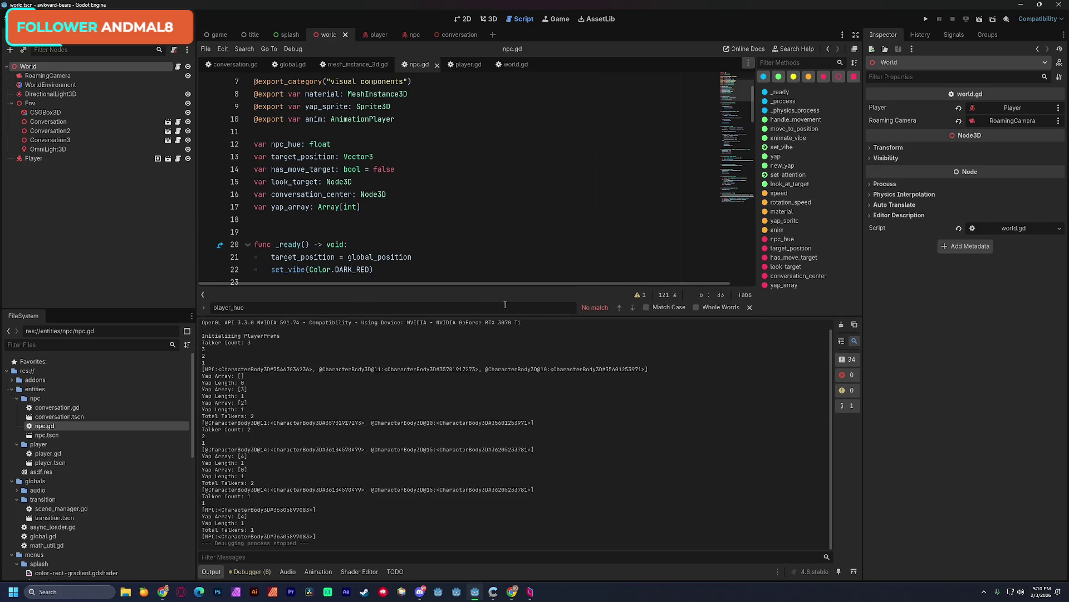
{"action": "left_click", "coordinate": [750, 307]}
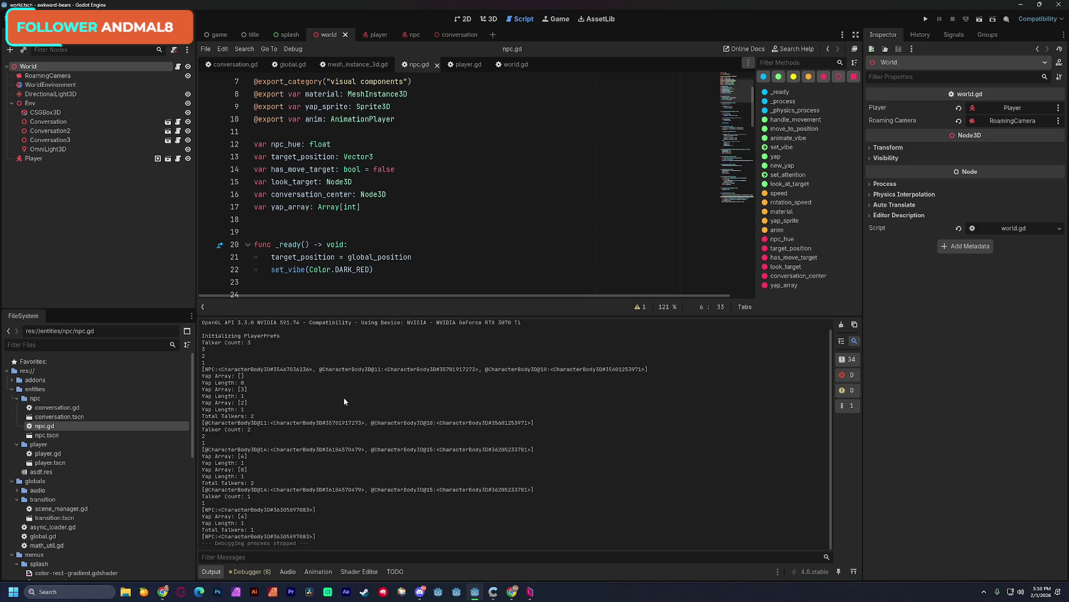
{"action": "scroll", "coordinate": [254, 406], "scroll_direction": "up", "scroll_amount": 1}
- Drag the splitter down so npc.gd's code gets more room than the Output log
{"action": "left_click_drag", "start_coordinate": [203, 369], "coordinate": [286, 519]}
{"action": "left_click", "coordinate": [309, 479]}
{"action": "scroll", "coordinate": [247, 407], "scroll_direction": "up", "scroll_amount": 1}
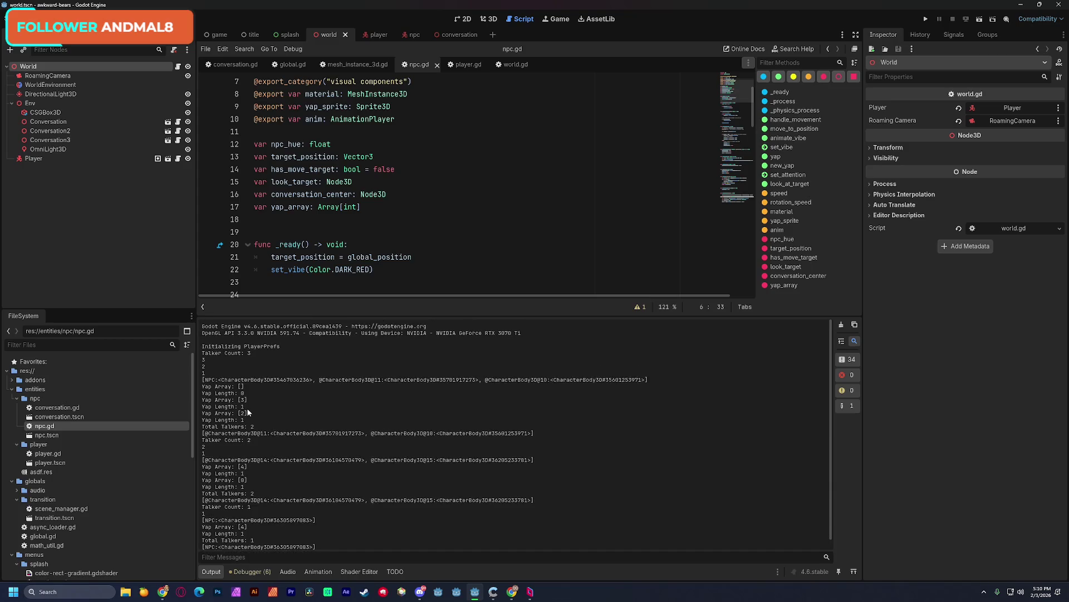
{"action": "scroll", "coordinate": [247, 406], "scroll_direction": "down", "scroll_amount": 1}
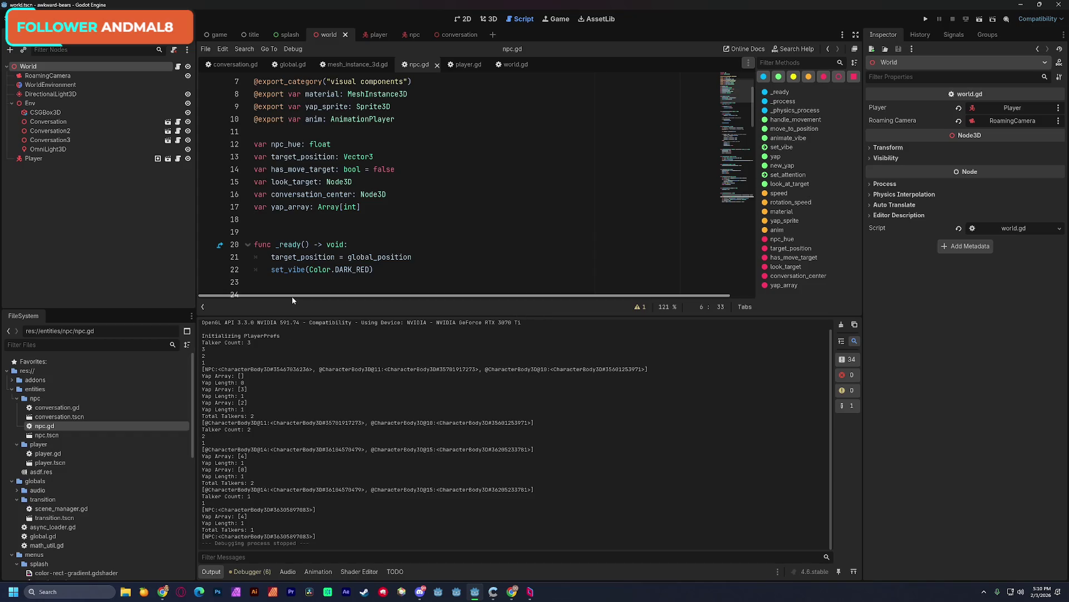
{"action": "left_click_drag", "start_coordinate": [292, 314], "coordinate": [301, 439]}
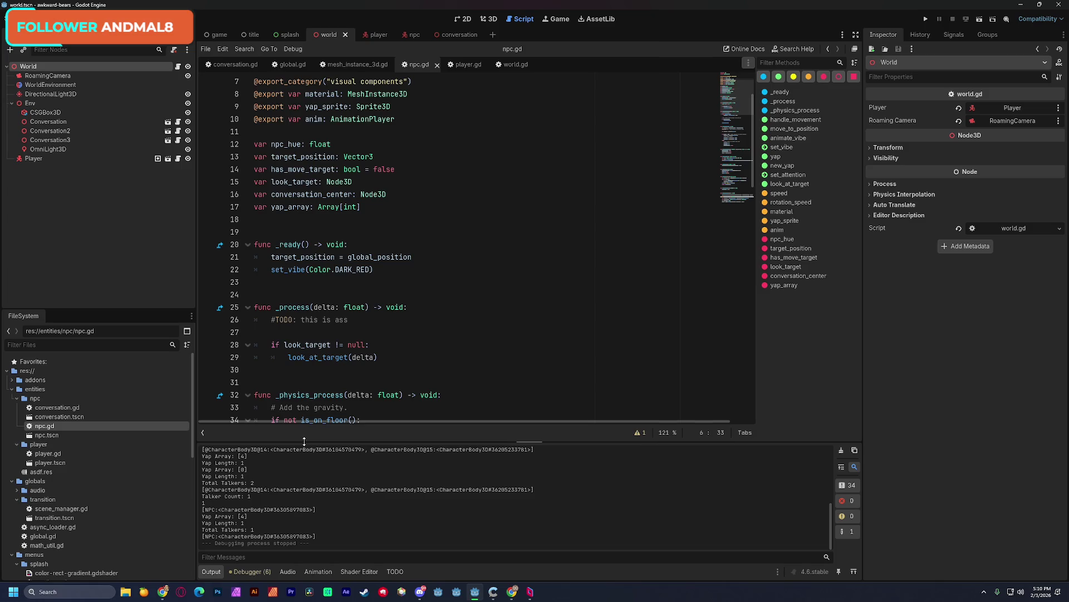
{"action": "scroll", "coordinate": [428, 306], "scroll_direction": "up", "scroll_amount": 2}
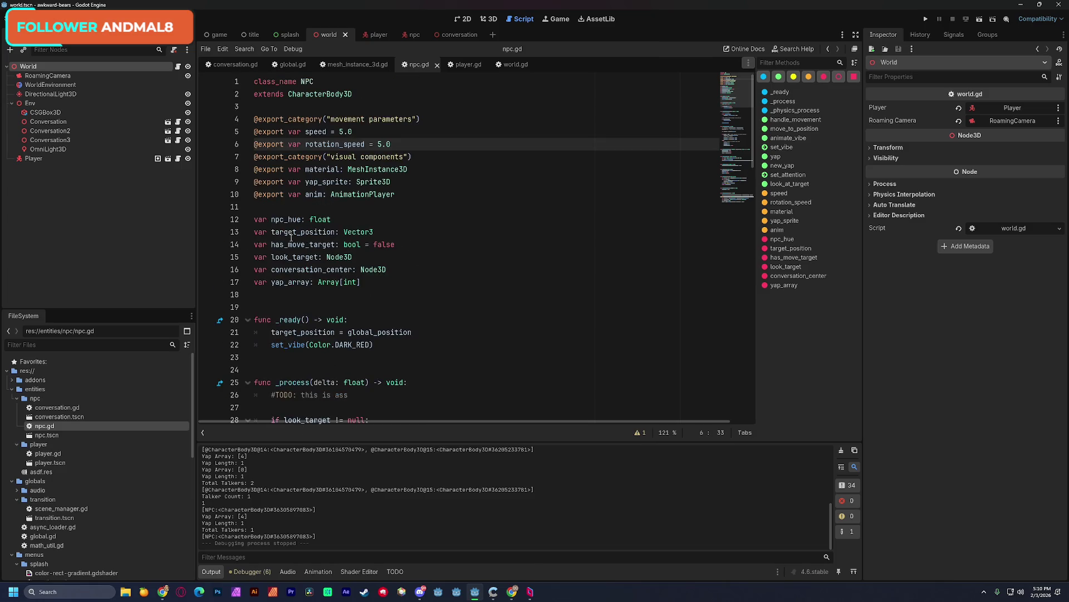
- Switch between the npc and player scene tabs, ending on the Player scene
{"action": "left_click", "coordinate": [408, 36]}
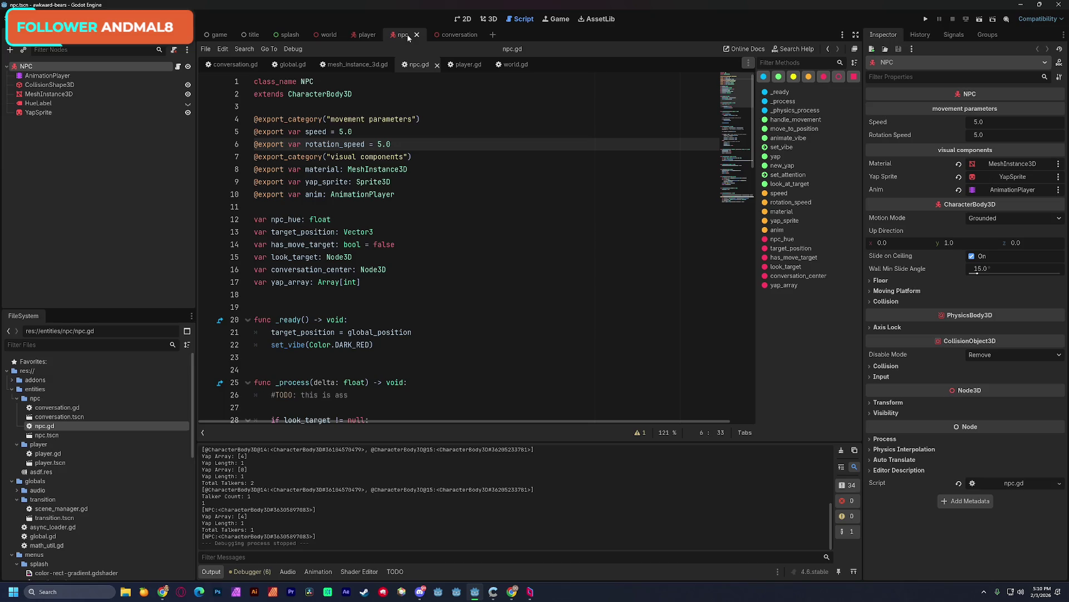
{"action": "left_click", "coordinate": [361, 35]}
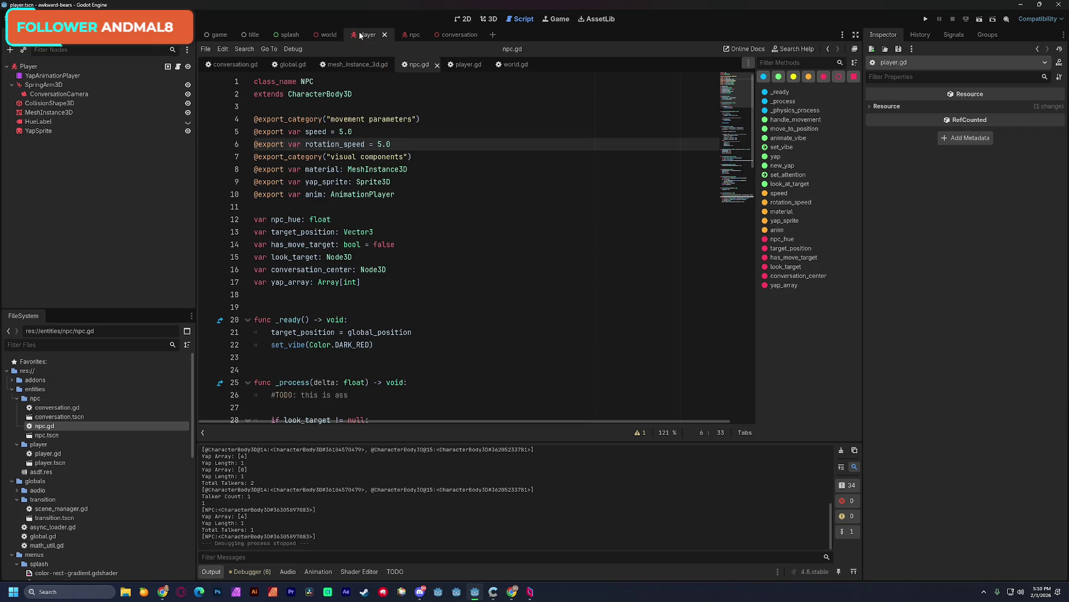
{"action": "left_click", "coordinate": [404, 35]}
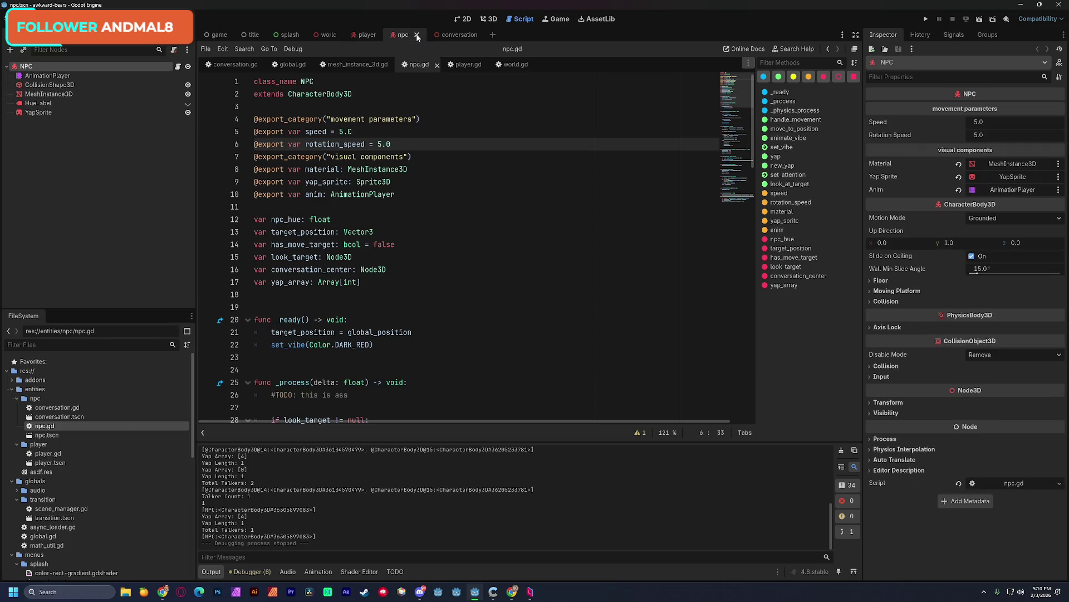
{"action": "left_click", "coordinate": [374, 39]}
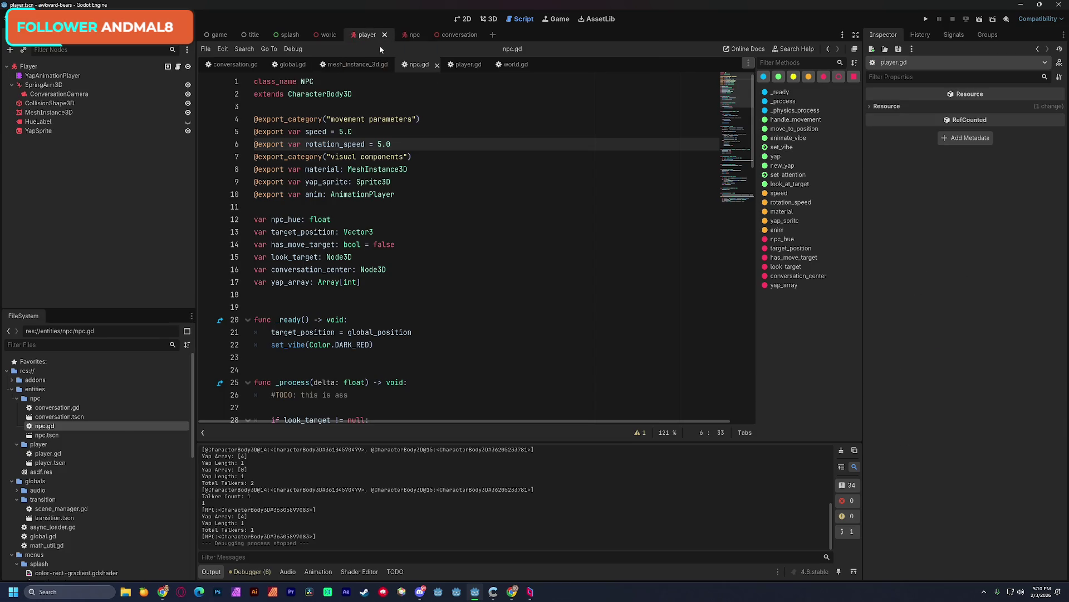
{"action": "left_click_drag", "start_coordinate": [734, 109], "coordinate": [734, 246]}
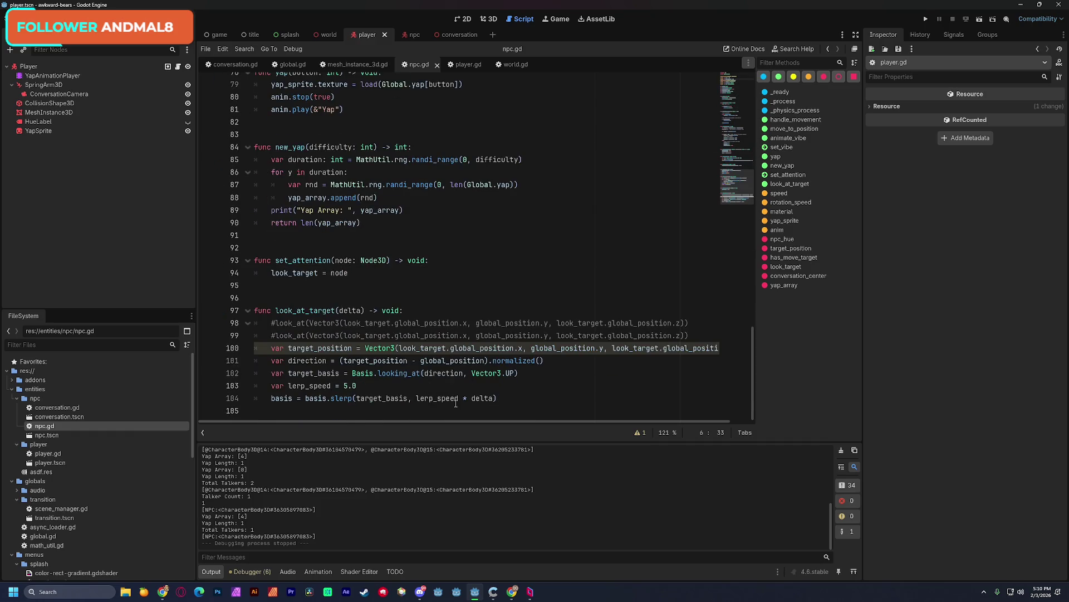
{"action": "double_click", "coordinate": [345, 385]}
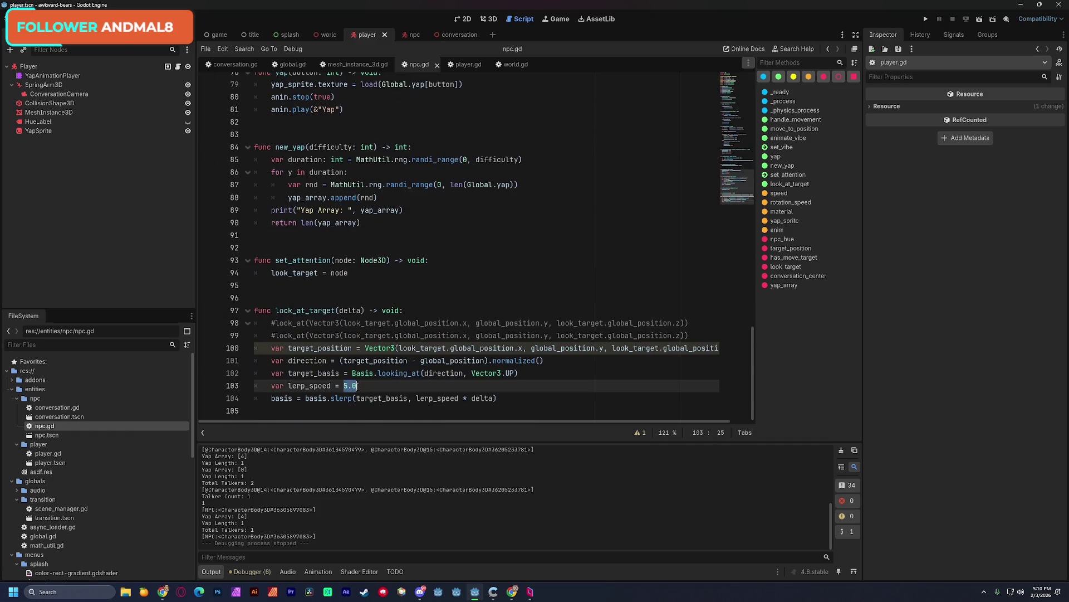
{"action": "left_click", "coordinate": [366, 386]}
{"action": "left_click_drag", "start_coordinate": [734, 190], "coordinate": [733, 98]}
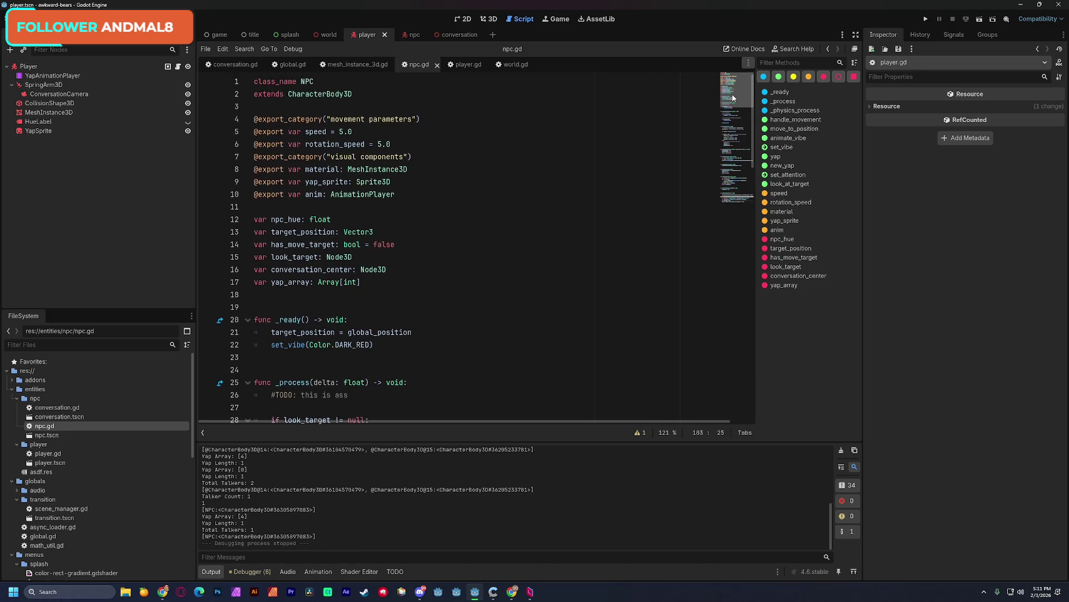
- Replace Color.DARK_RED with Color.CYAN in _ready's set_vibe call, then save npc.gd
{"action": "double_click", "coordinate": [352, 345]}
{"action": "mouse_move", "coordinate": [363, 346]}
{"action": "key", "text": "BackSpace"}
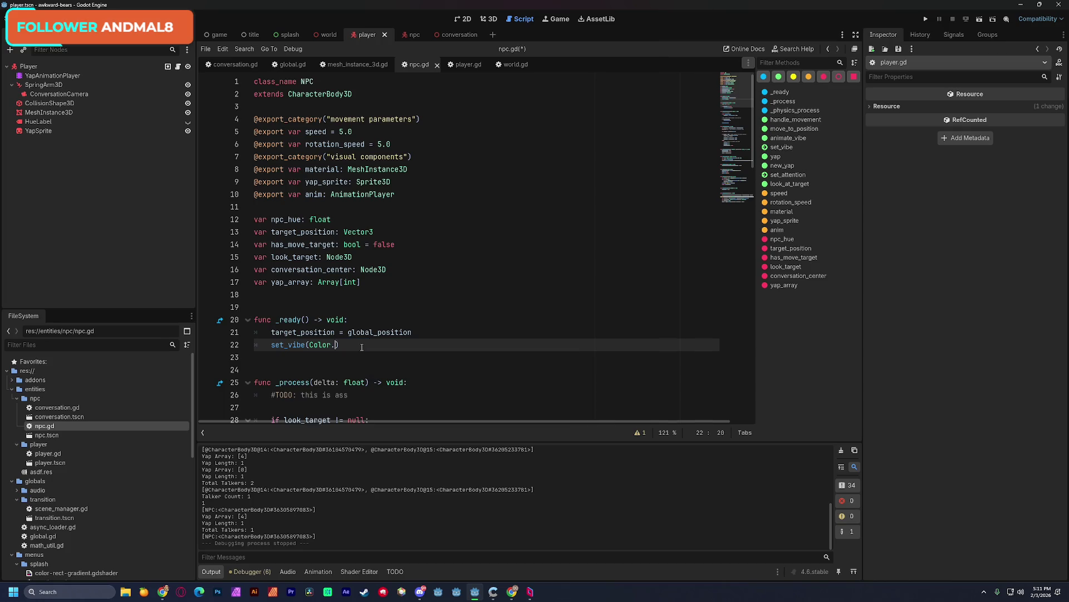
{"action": "scroll", "coordinate": [413, 316], "scroll_direction": "down", "scroll_amount": 4}
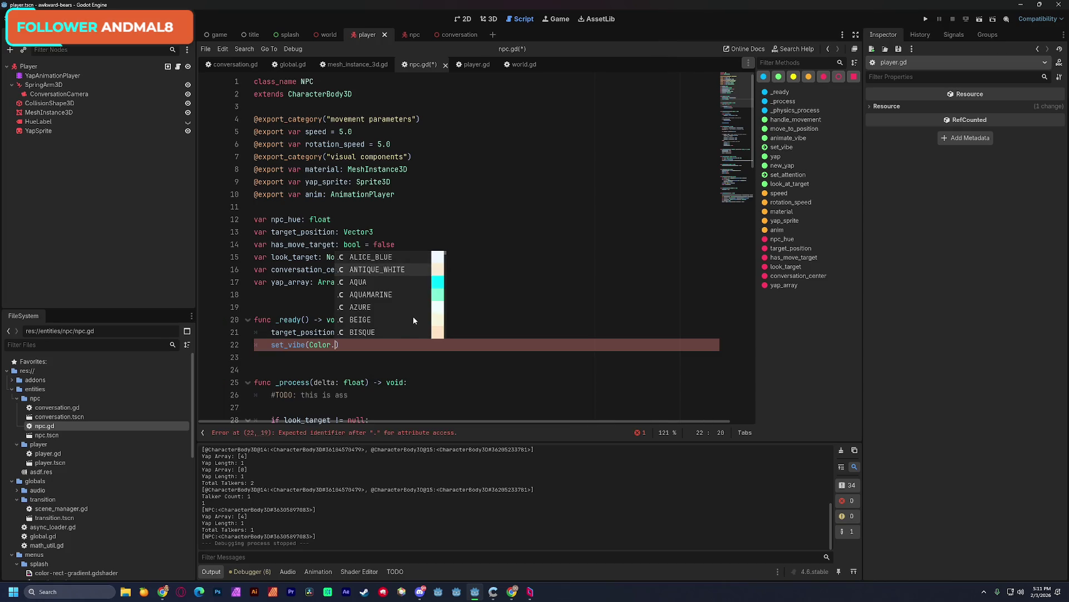
{"action": "scroll", "coordinate": [413, 320], "scroll_direction": "down", "scroll_amount": 5}
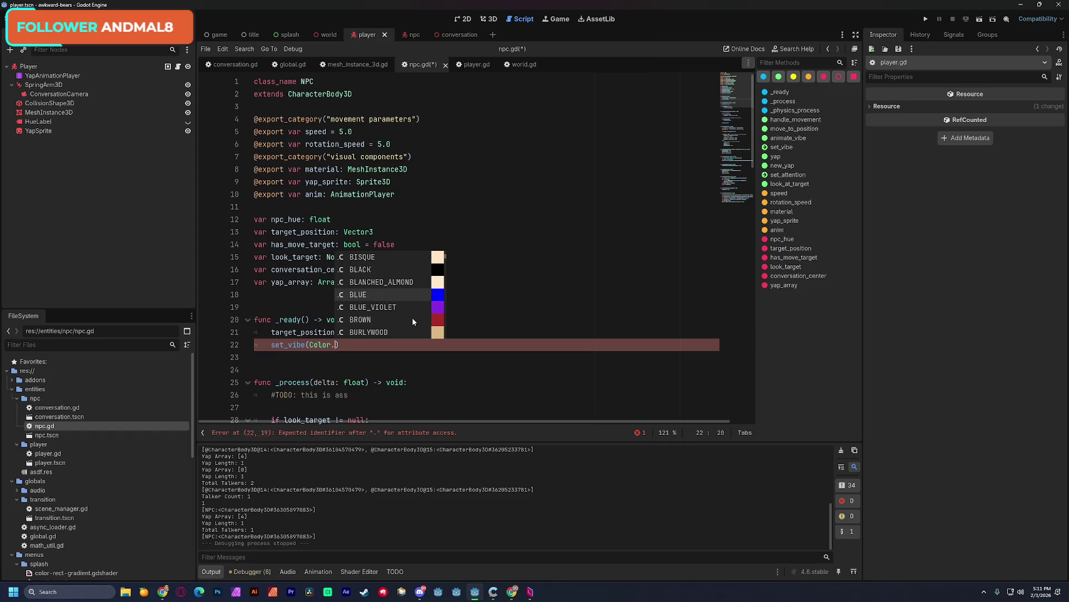
{"action": "scroll", "coordinate": [412, 317], "scroll_direction": "down", "scroll_amount": 3}
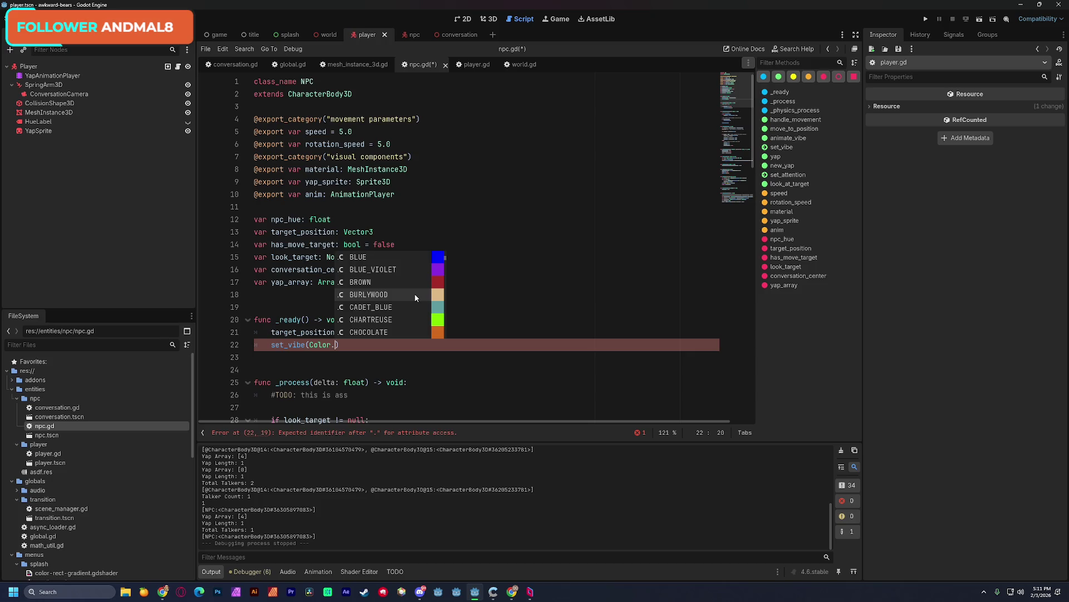
{"action": "scroll", "coordinate": [415, 293], "scroll_direction": "down", "scroll_amount": 3}
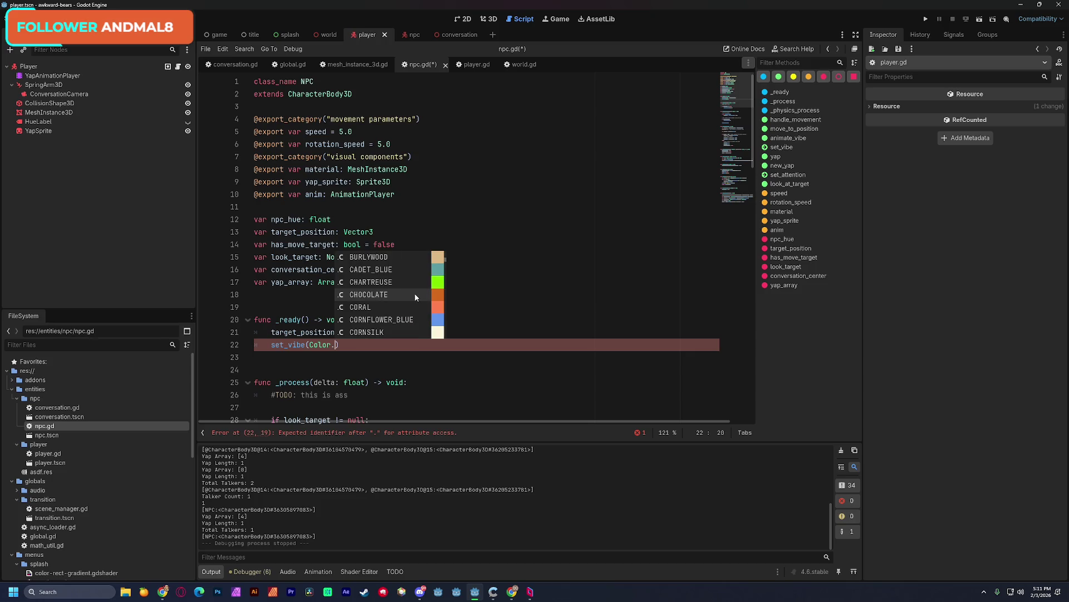
{"action": "scroll", "coordinate": [415, 292], "scroll_direction": "down", "scroll_amount": 4}
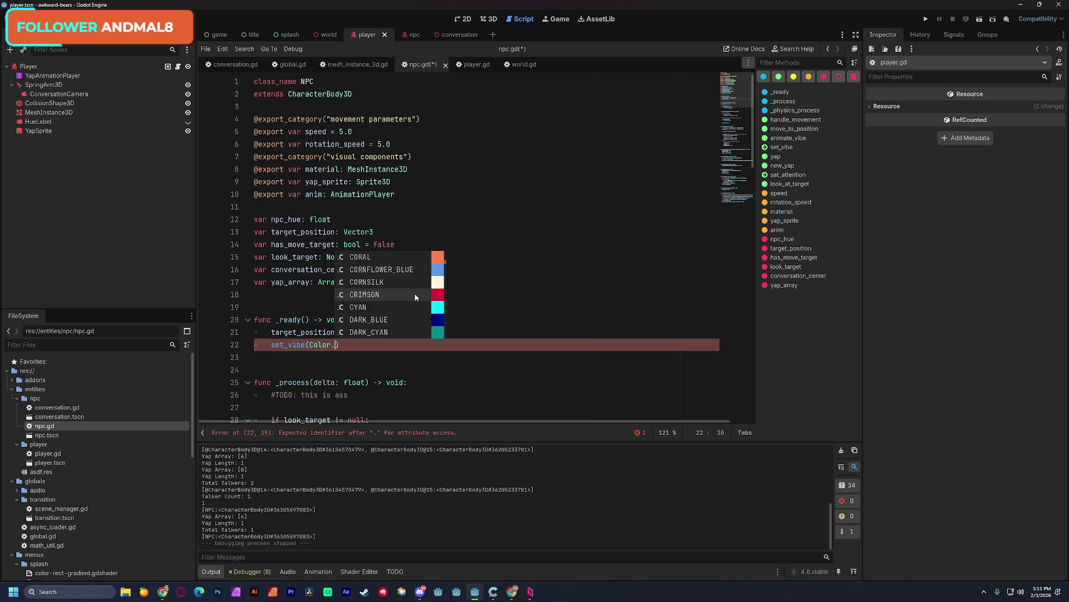
{"action": "scroll", "coordinate": [414, 298], "scroll_direction": "down", "scroll_amount": 1}
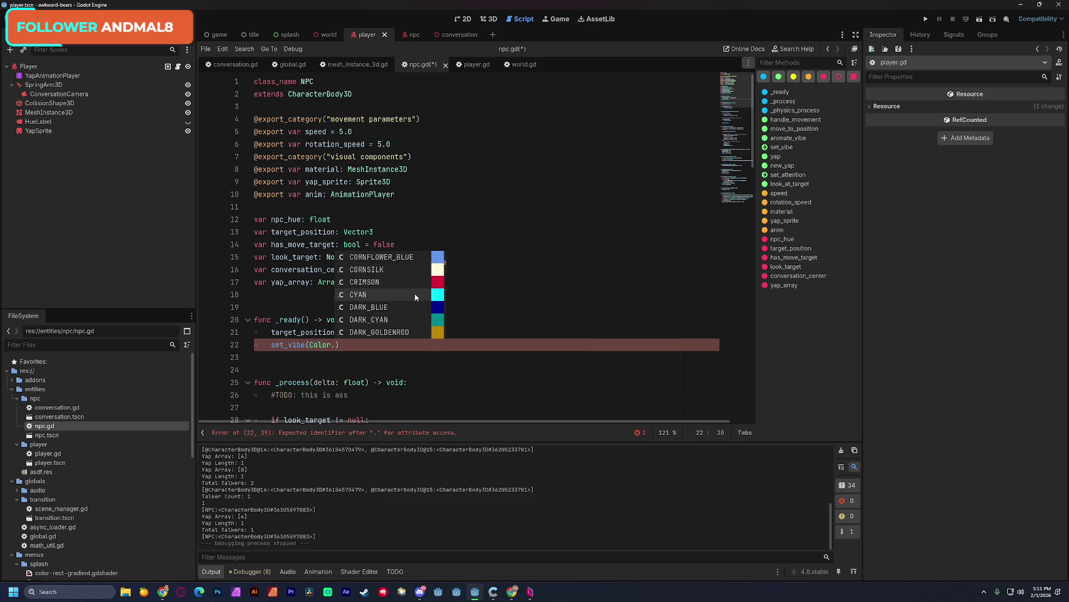
{"action": "left_click", "coordinate": [375, 294]}
{"action": "left_click", "coordinate": [496, 270]}
{"action": "key", "text": "ctrl+s"}
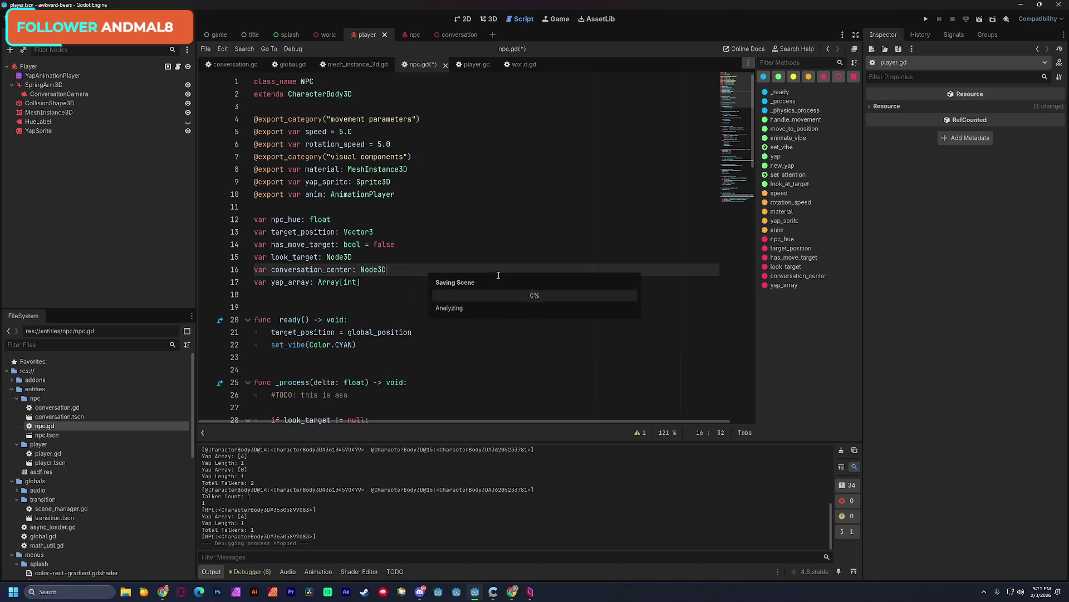
- Run the world scene twice to check the NPC cubes are cyan, then stop the game
{"action": "left_click", "coordinate": [327, 35]}
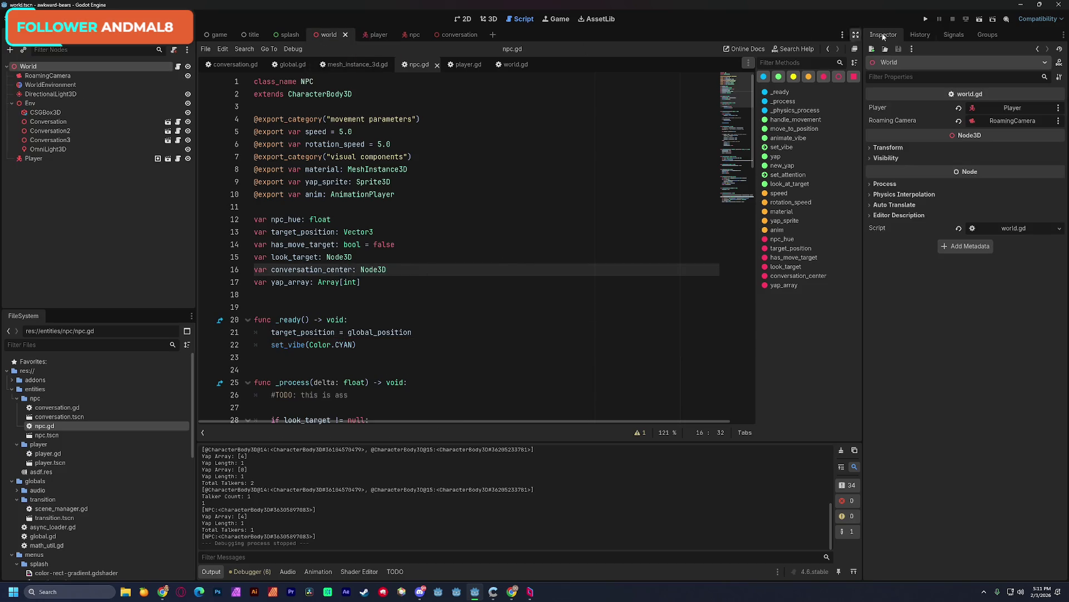
{"action": "left_click", "coordinate": [984, 19]}
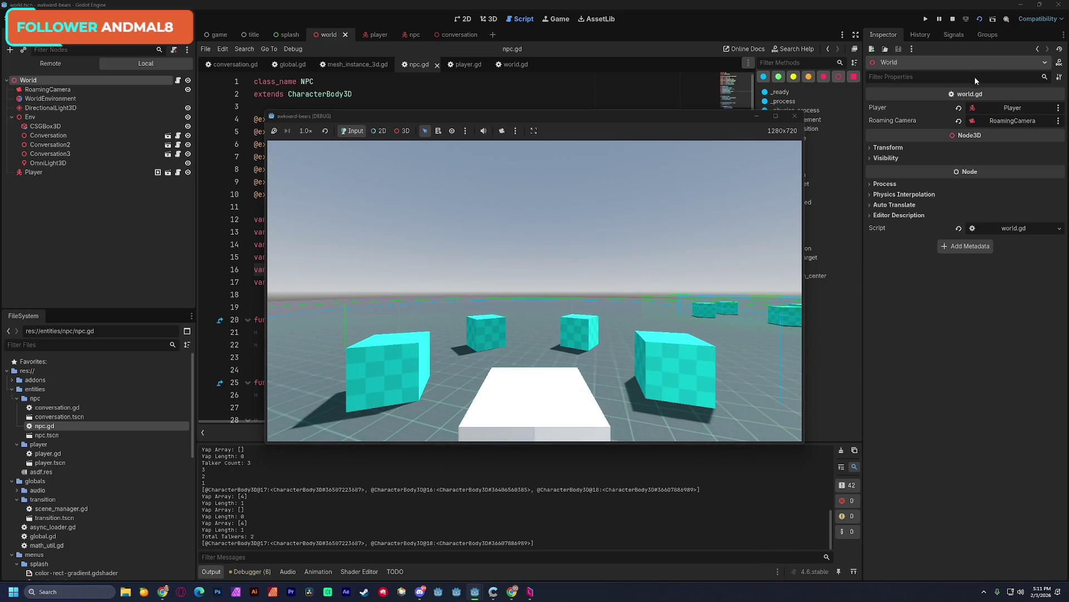
{"action": "left_click", "coordinate": [796, 116]}
{"action": "left_click", "coordinate": [983, 21]}
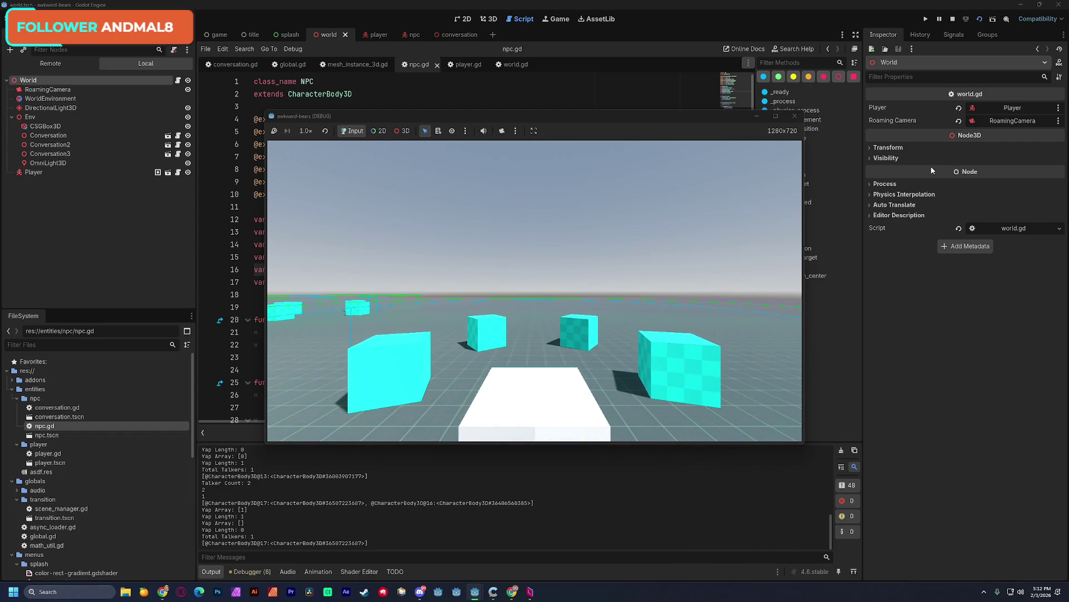
{"action": "left_click", "coordinate": [795, 117]}
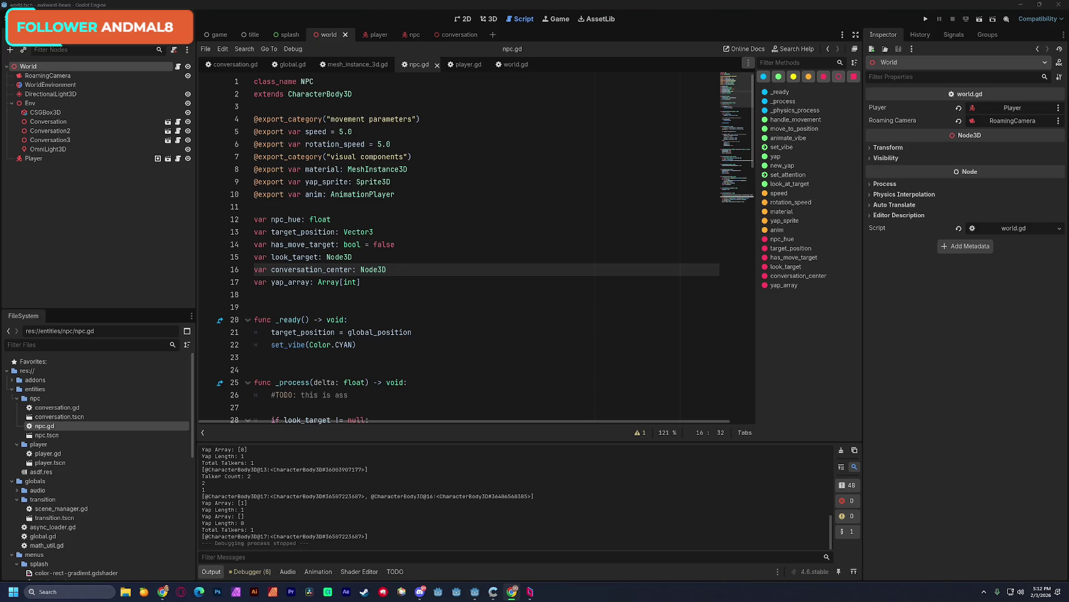
{"action": "left_click_drag", "start_coordinate": [325, 170], "coordinate": [463, 124]}
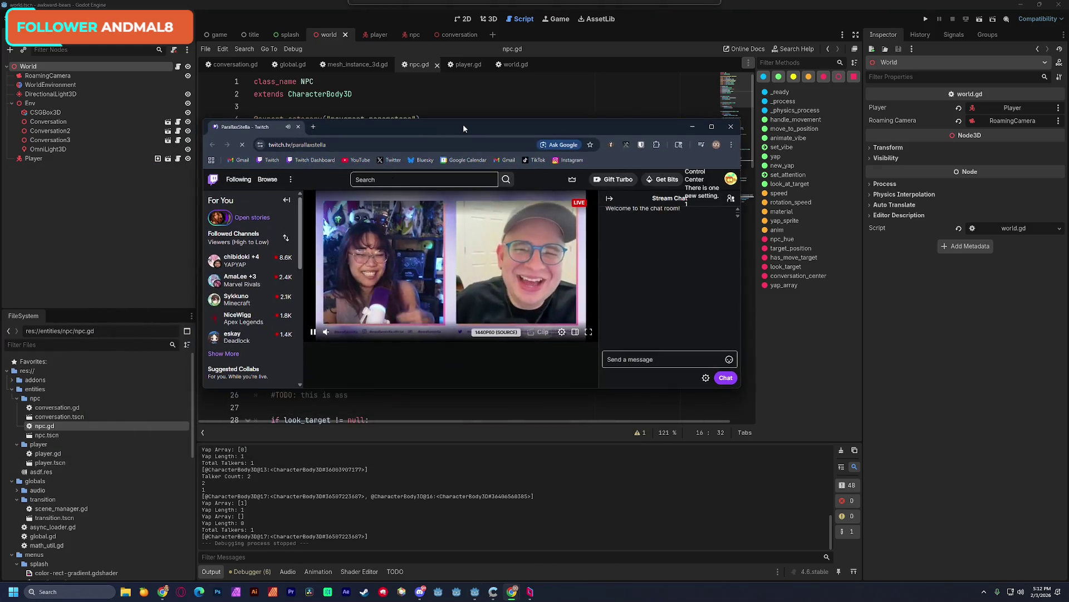
{"action": "scroll", "coordinate": [566, 315], "scroll_direction": "down", "scroll_amount": 2}
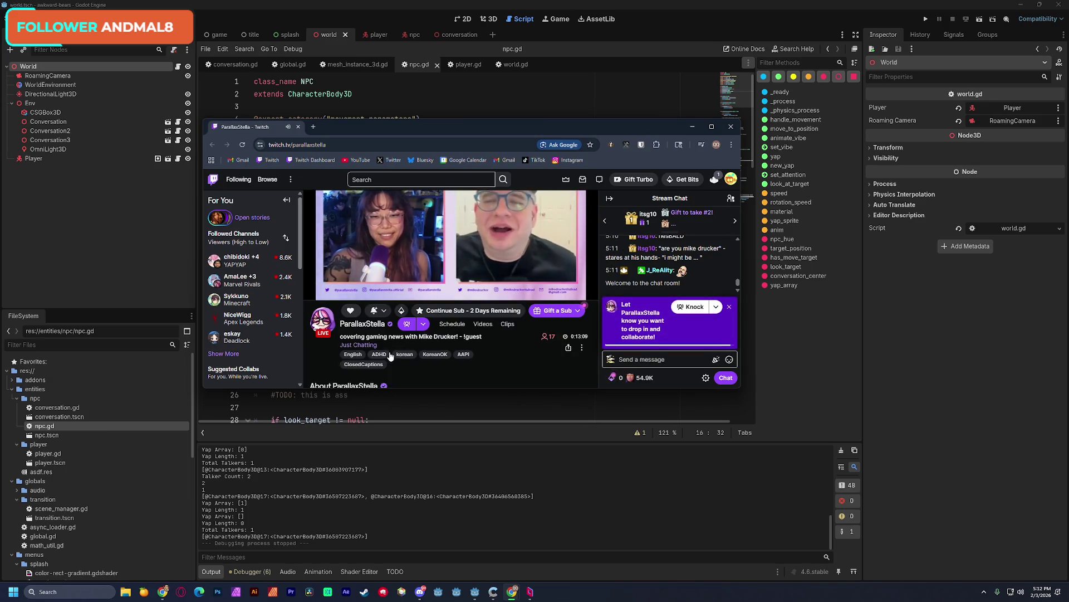
{"action": "scroll", "coordinate": [488, 363], "scroll_direction": "up", "scroll_amount": 1}
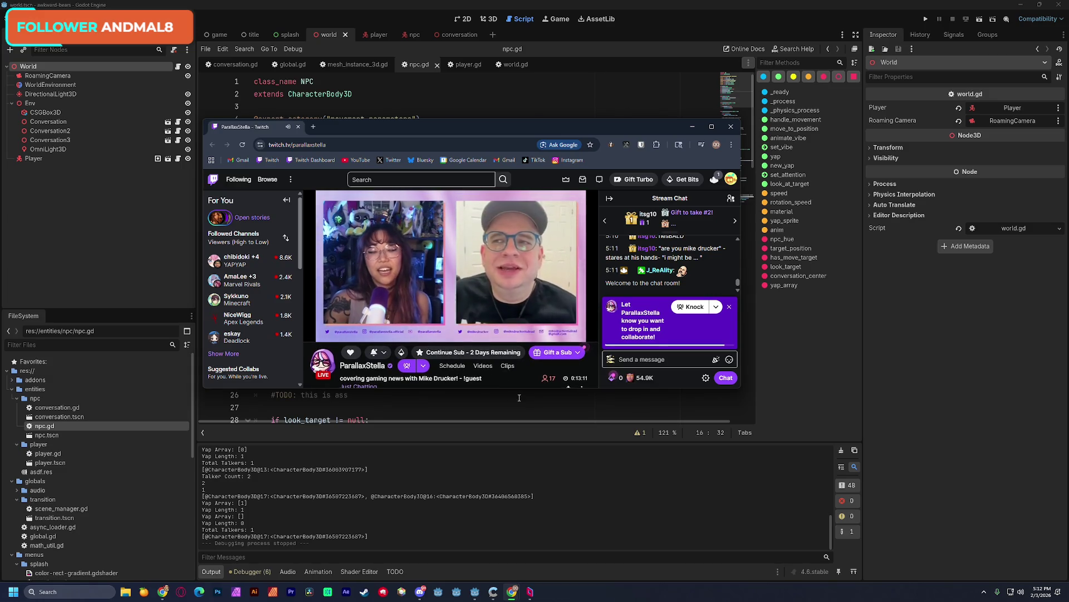
{"action": "left_click", "coordinate": [729, 307]}
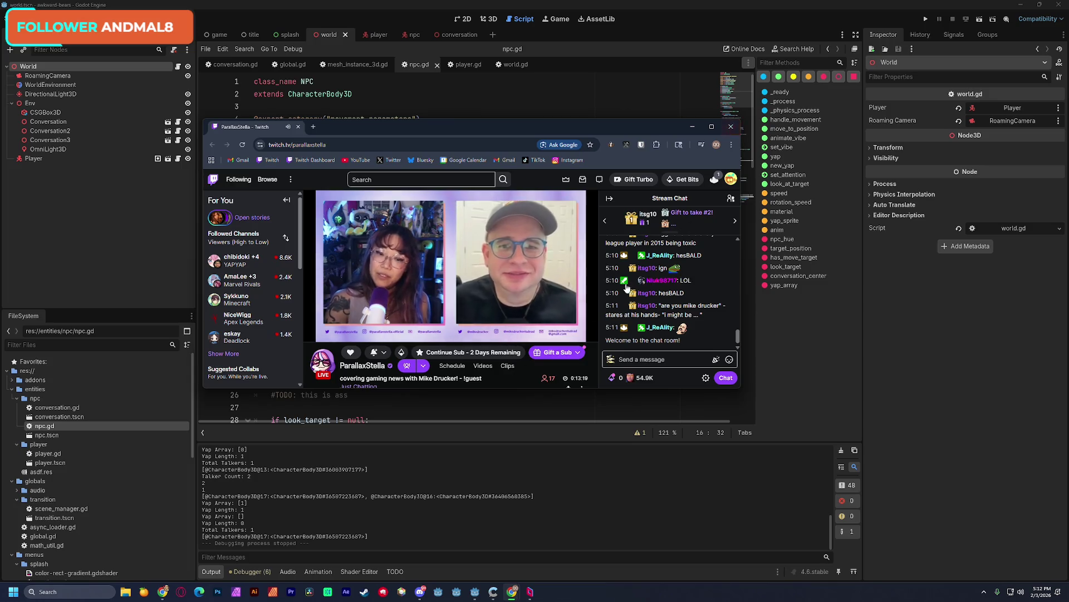
{"action": "left_click", "coordinate": [692, 126]}
{"action": "left_click", "coordinate": [519, 291]}
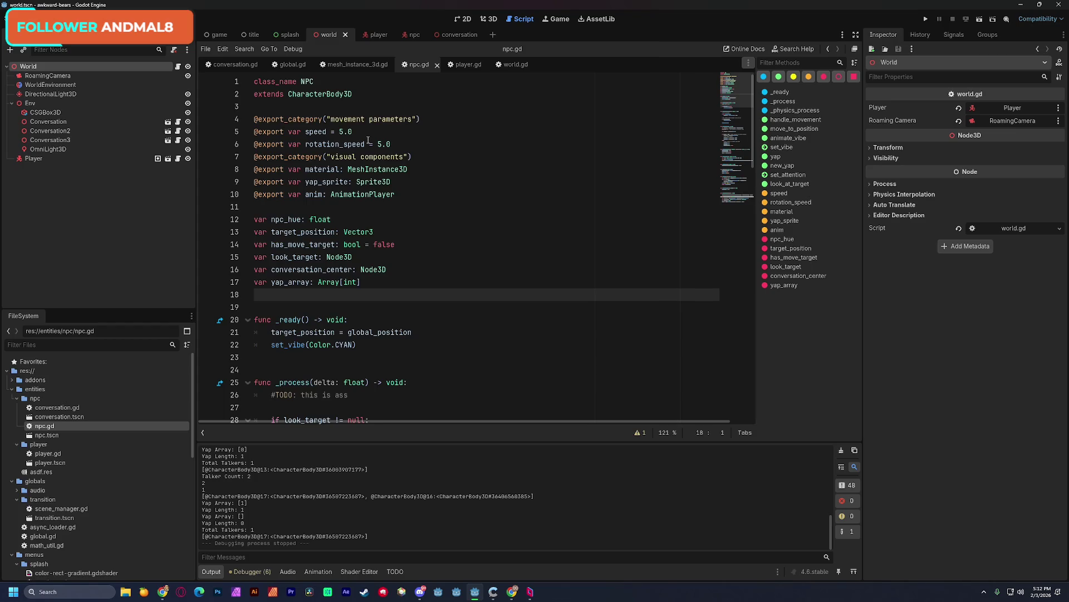
- Scroll npc.gd down past _ready to the handle_movement function
{"action": "scroll", "coordinate": [501, 254], "scroll_direction": "down", "scroll_amount": 3}
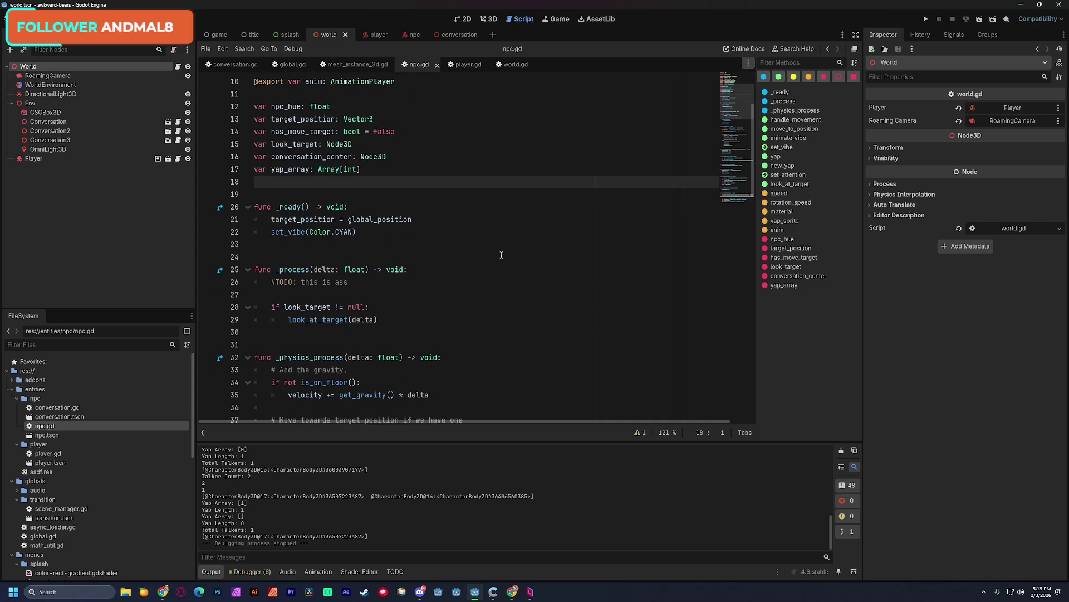
{"action": "scroll", "coordinate": [502, 255], "scroll_direction": "down", "scroll_amount": 1}
{"action": "left_click", "coordinate": [390, 207]}
{"action": "left_click", "coordinate": [387, 219]}
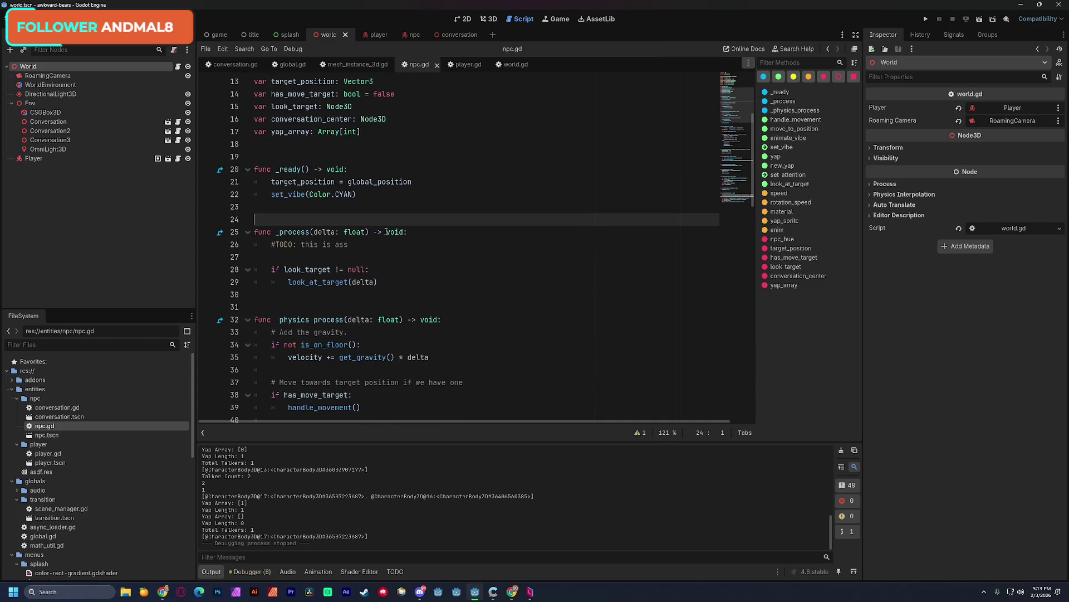
{"action": "left_click", "coordinate": [376, 256]}
{"action": "scroll", "coordinate": [375, 256], "scroll_direction": "down", "scroll_amount": 2}
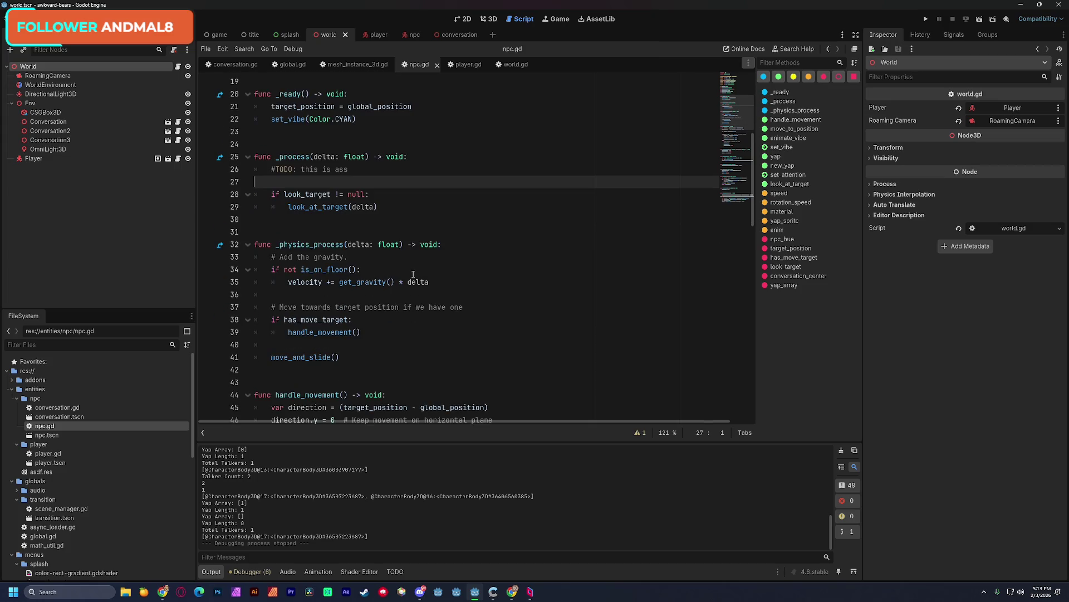
{"action": "scroll", "coordinate": [413, 274], "scroll_direction": "down", "scroll_amount": 2}
{"action": "scroll", "coordinate": [413, 274], "scroll_direction": "down", "scroll_amount": 2}
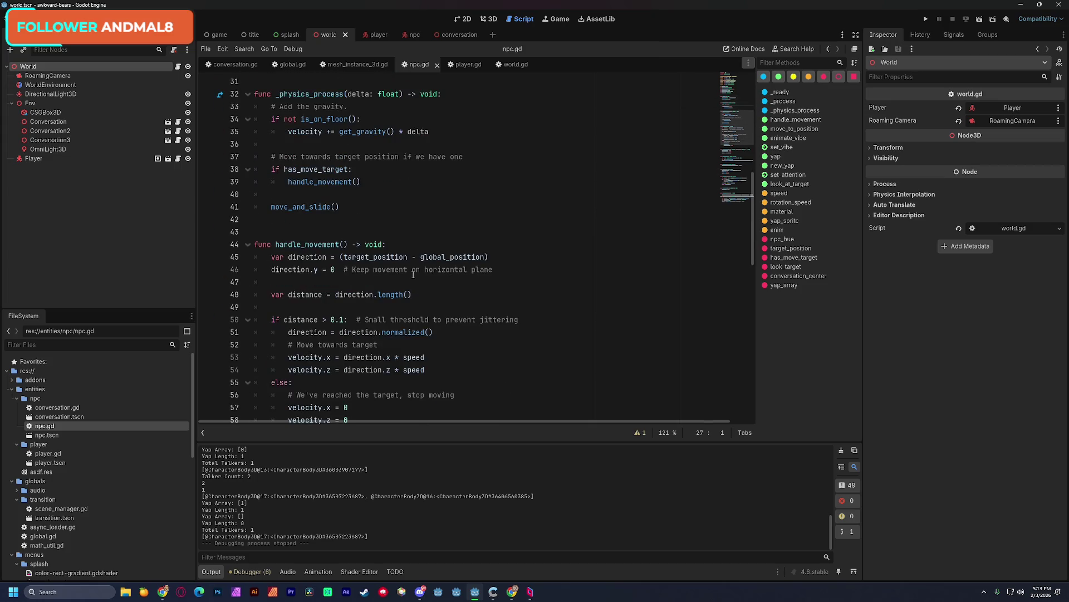
{"action": "scroll", "coordinate": [412, 274], "scroll_direction": "down", "scroll_amount": 1}
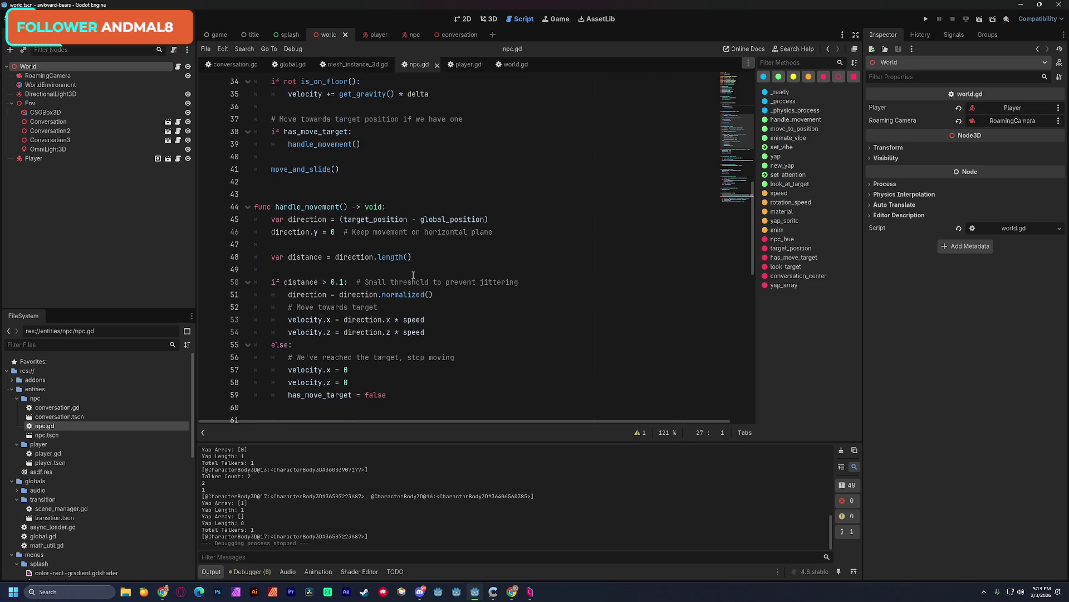
{"action": "scroll", "coordinate": [412, 275], "scroll_direction": "down", "scroll_amount": 1}
{"action": "double_click", "coordinate": [307, 168]}
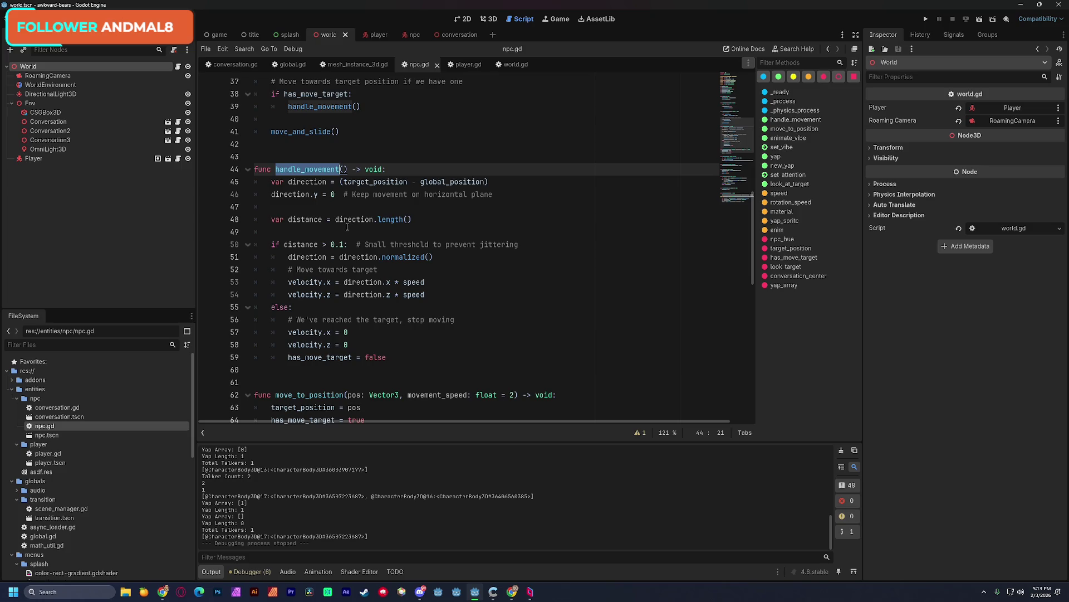
- Continue scrolling to the look_at_target function at the end of npc.gd
{"action": "scroll", "coordinate": [346, 226], "scroll_direction": "down", "scroll_amount": 1}
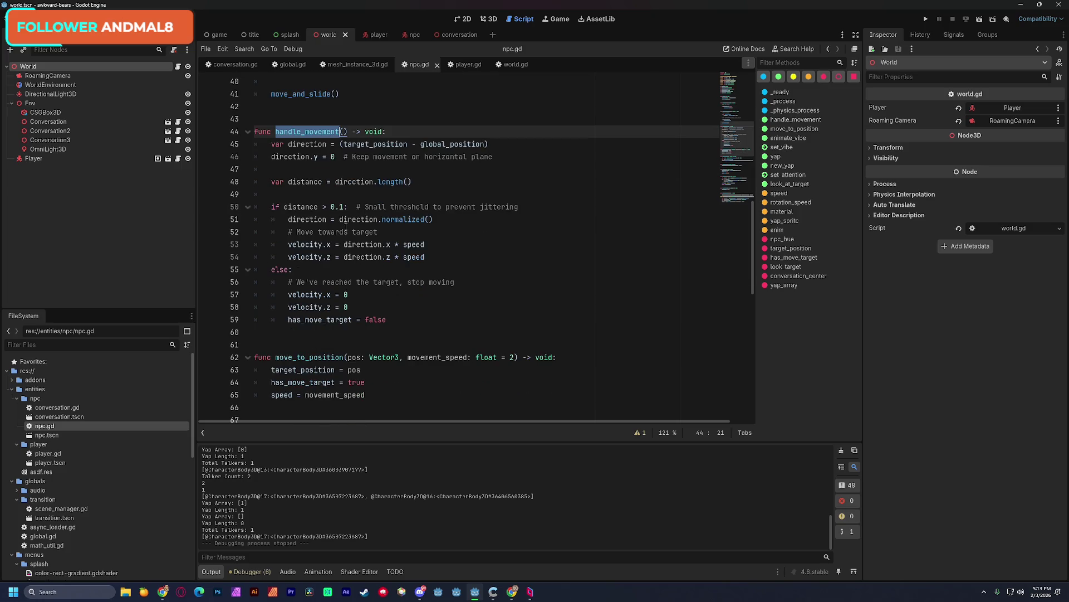
{"action": "scroll", "coordinate": [346, 227], "scroll_direction": "down", "scroll_amount": 1}
{"action": "scroll", "coordinate": [346, 227], "scroll_direction": "up", "scroll_amount": 7}
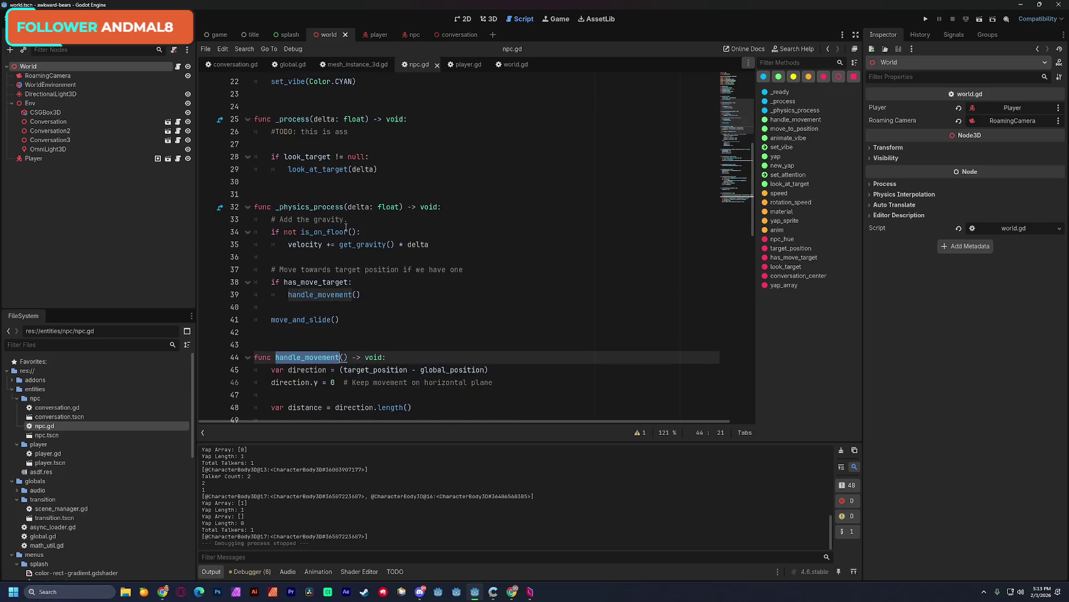
{"action": "scroll", "coordinate": [346, 227], "scroll_direction": "down", "scroll_amount": 3}
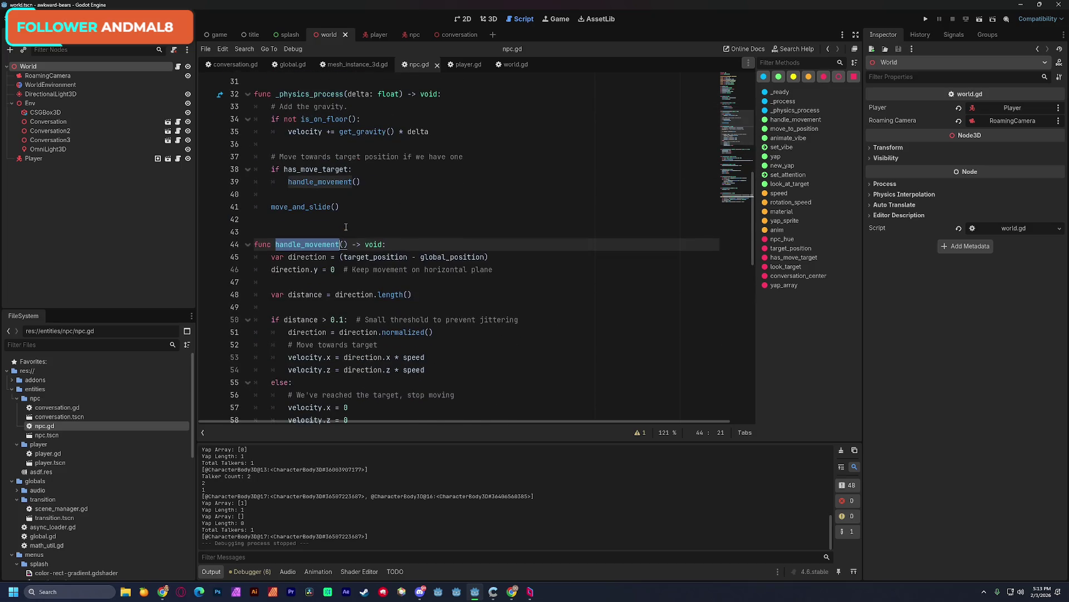
{"action": "left_click", "coordinate": [427, 132]}
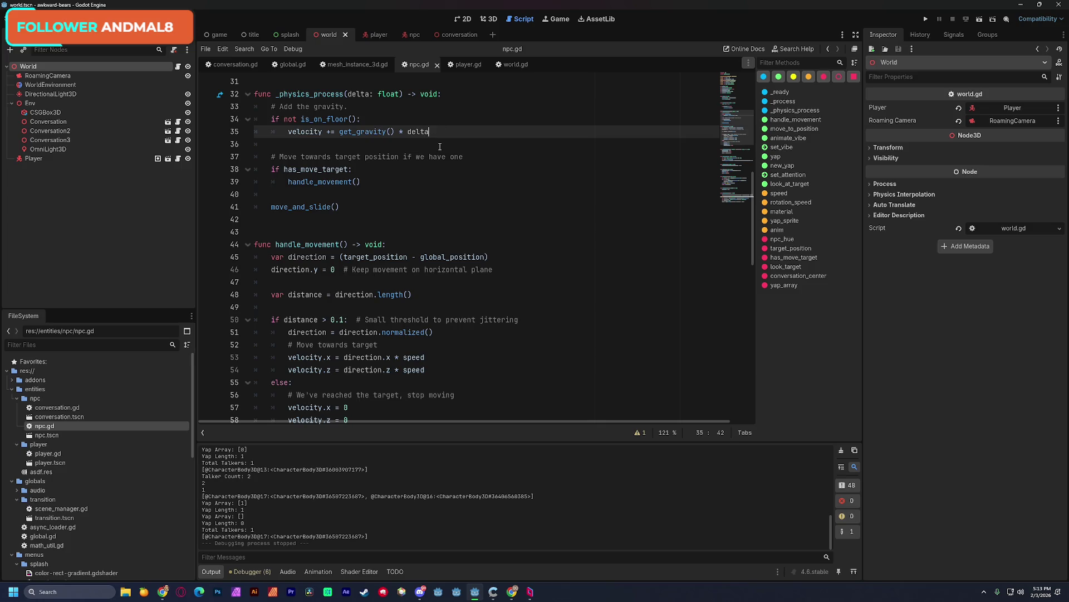
{"action": "left_click", "coordinate": [357, 150]}
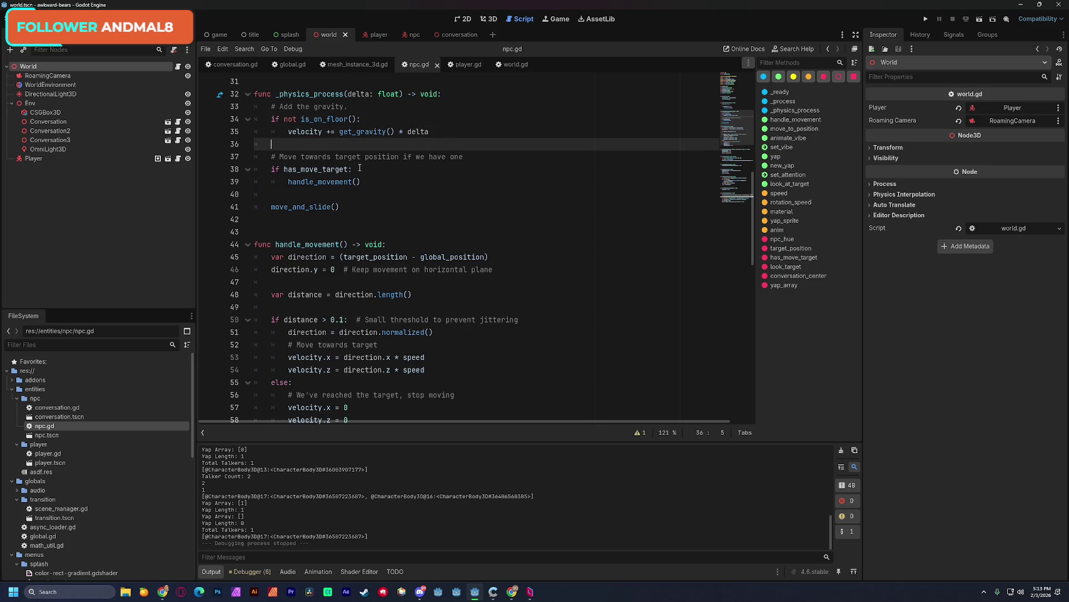
{"action": "scroll", "coordinate": [360, 168], "scroll_direction": "up", "scroll_amount": 1}
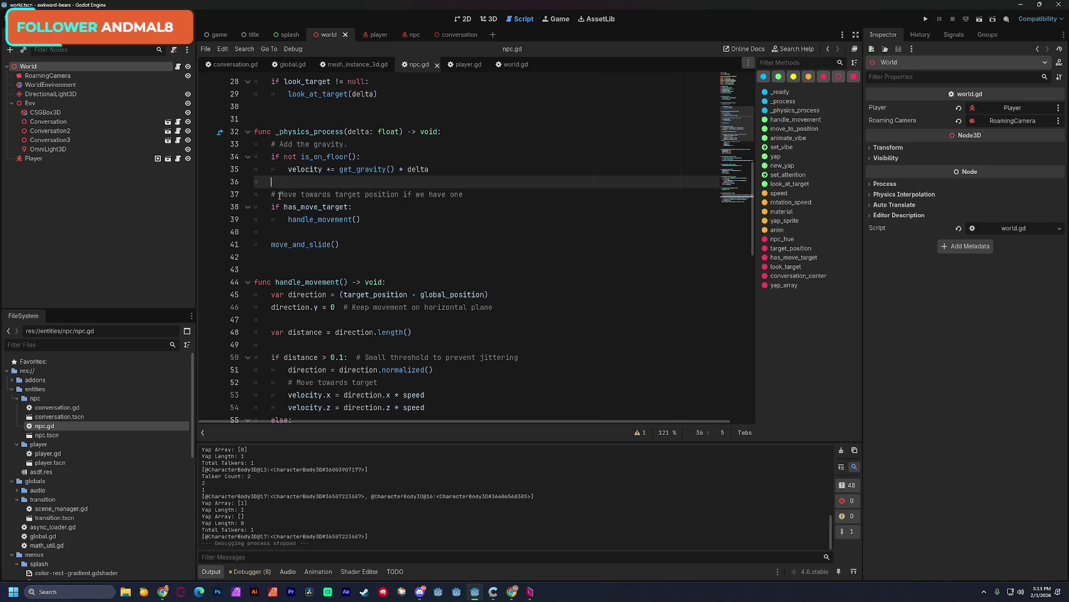
{"action": "scroll", "coordinate": [305, 240], "scroll_direction": "down", "scroll_amount": 6}
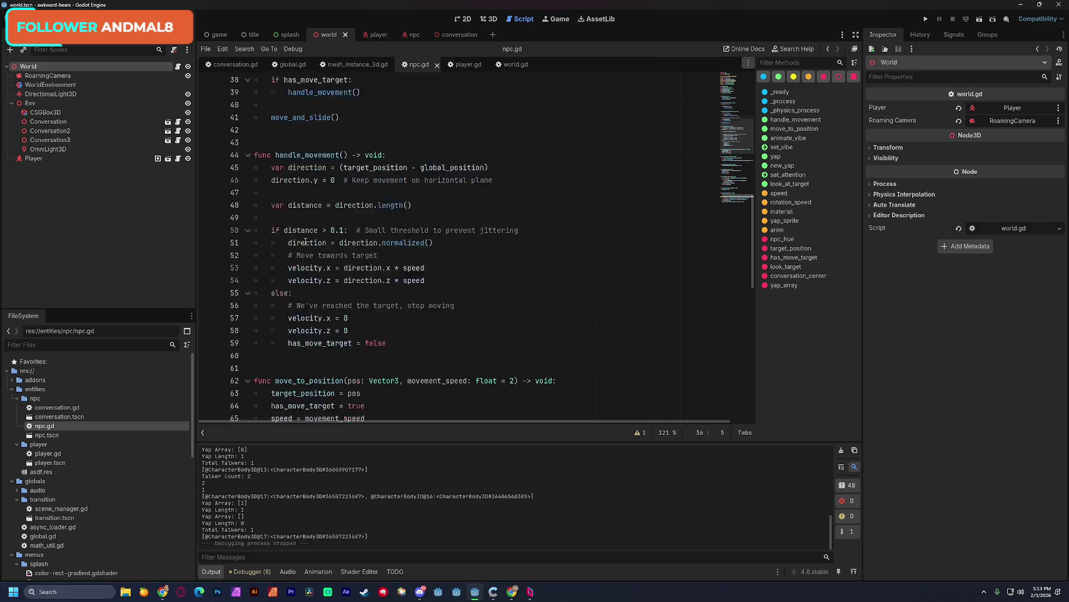
{"action": "left_click", "coordinate": [316, 255]}
{"action": "left_click", "coordinate": [331, 271]}
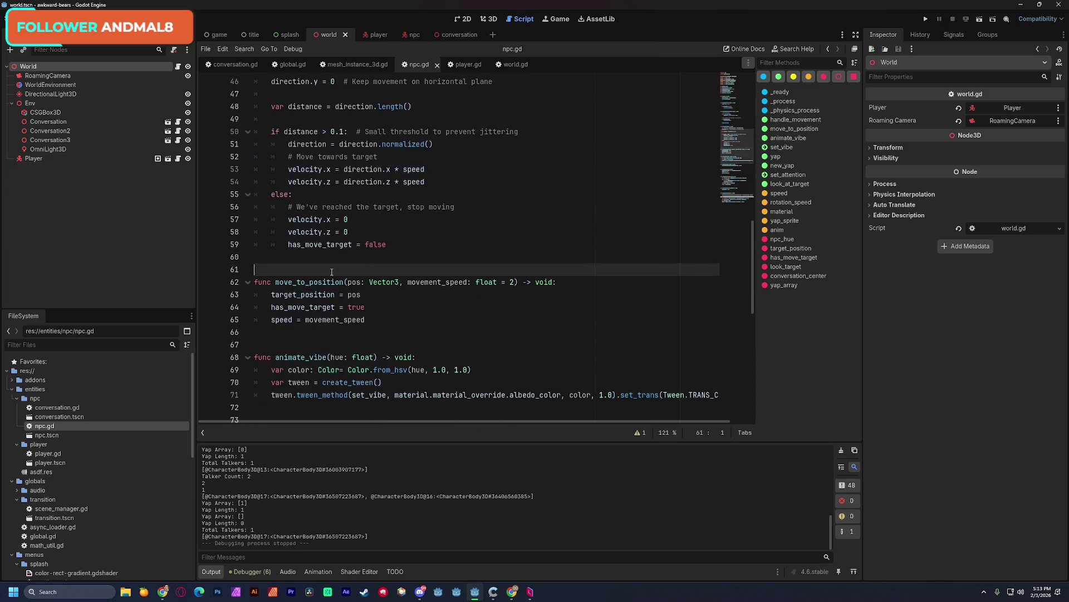
{"action": "scroll", "coordinate": [559, 266], "scroll_direction": "down", "scroll_amount": 3}
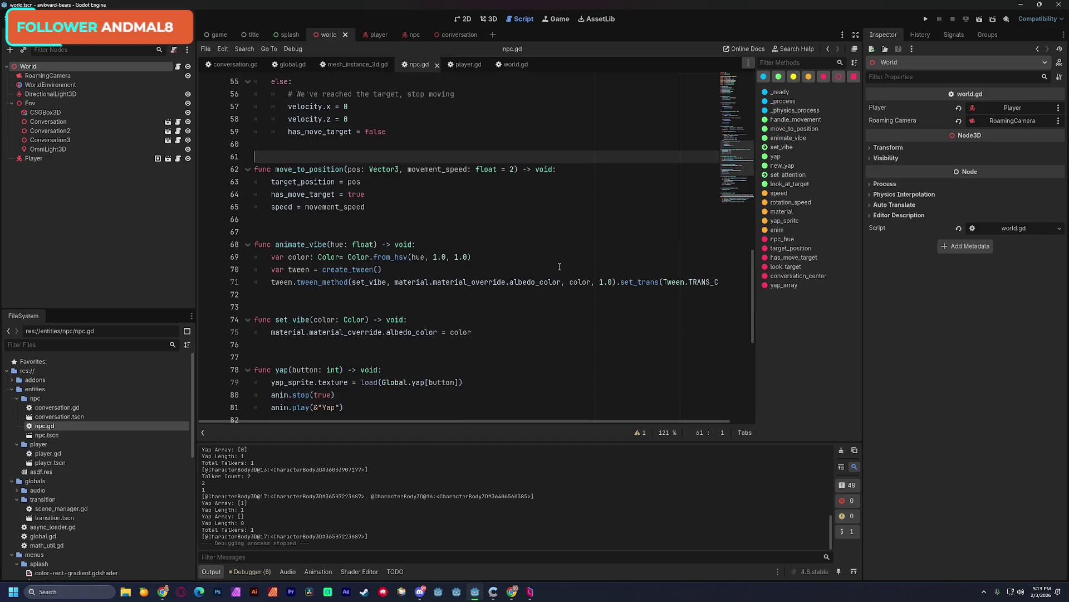
{"action": "scroll", "coordinate": [559, 266], "scroll_direction": "down", "scroll_amount": 6}
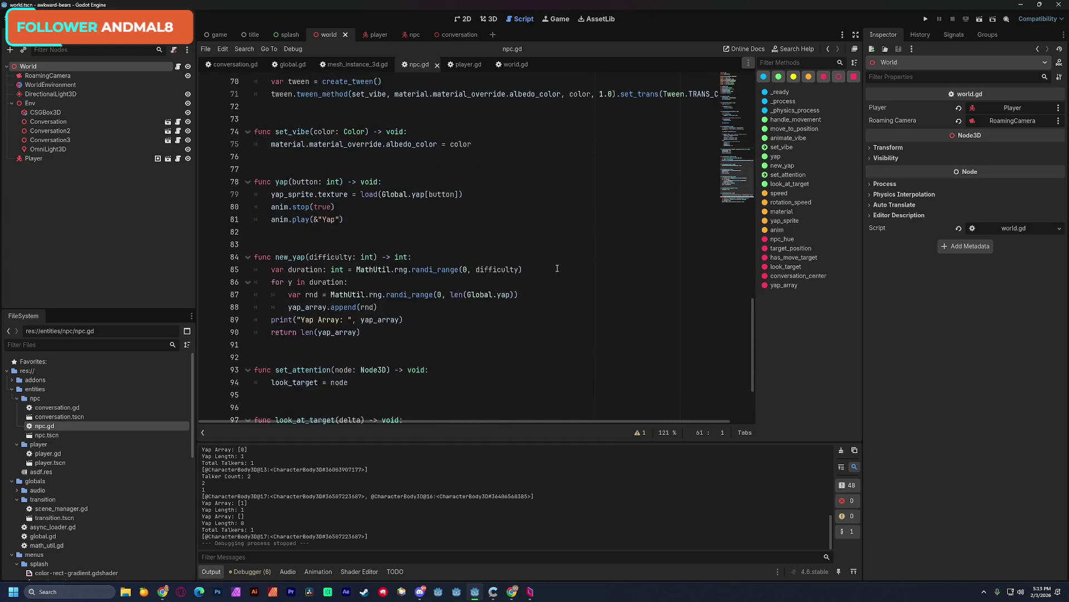
{"action": "scroll", "coordinate": [556, 267], "scroll_direction": "down", "scroll_amount": 2}
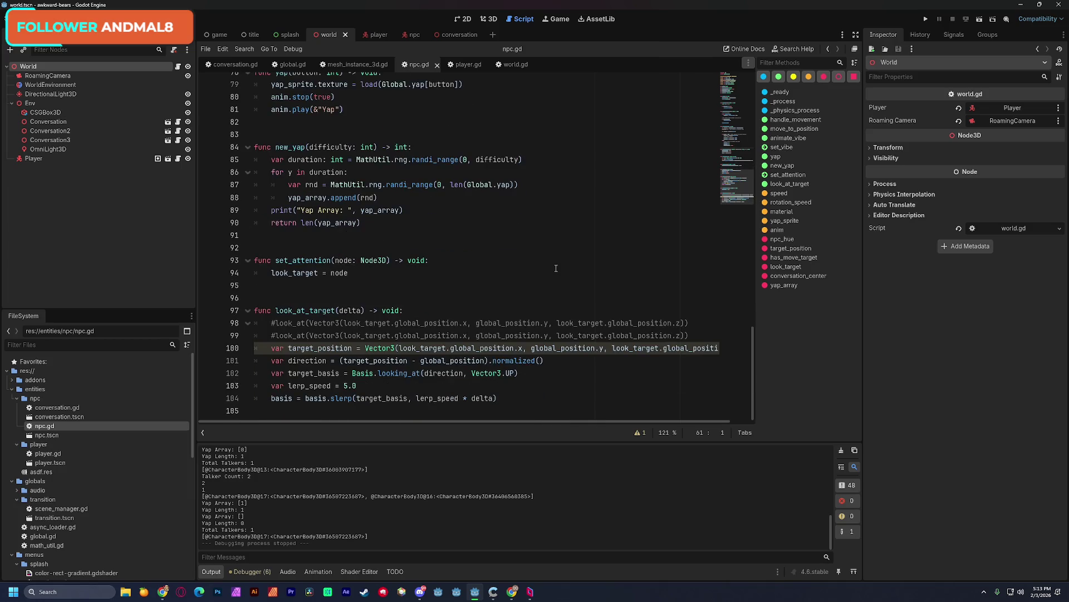
{"action": "left_click", "coordinate": [409, 281]}
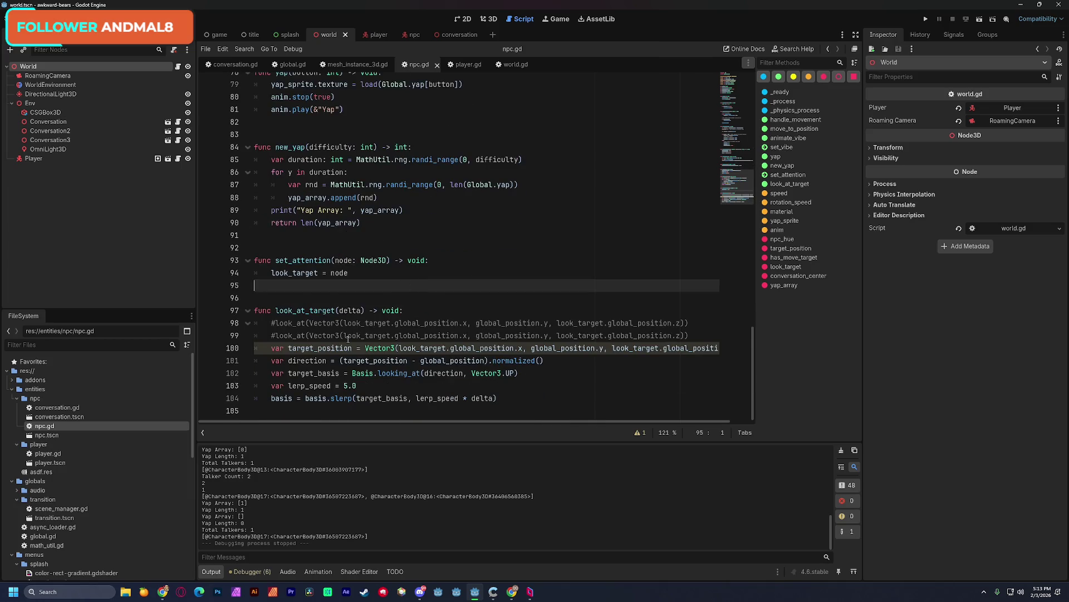
{"action": "left_click", "coordinate": [311, 347]}
{"action": "double_click", "coordinate": [311, 347]}
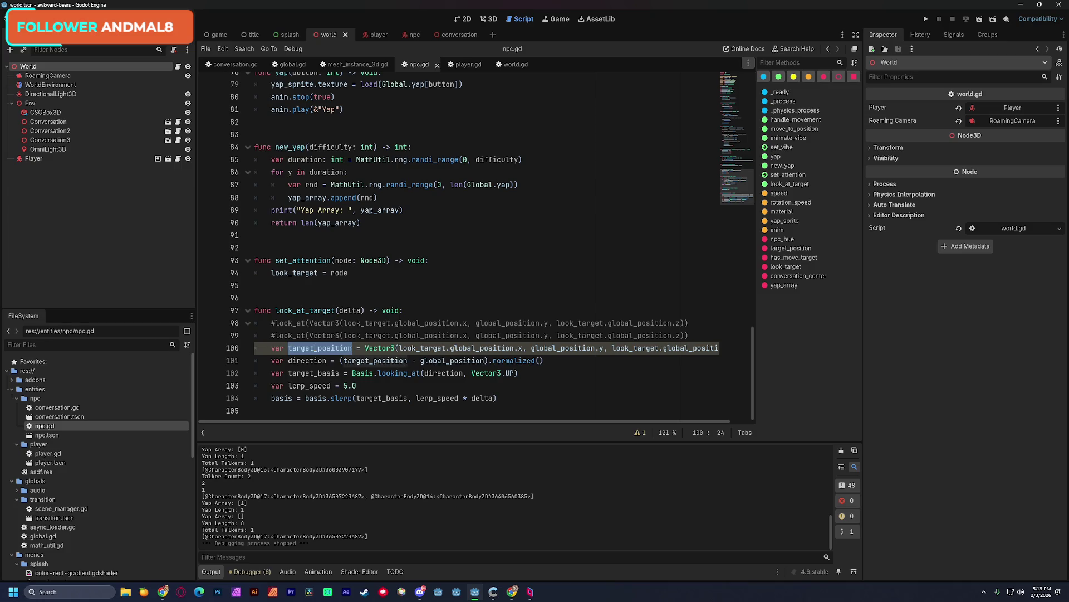
{"action": "left_click_drag", "start_coordinate": [736, 186], "coordinate": [738, 96]}
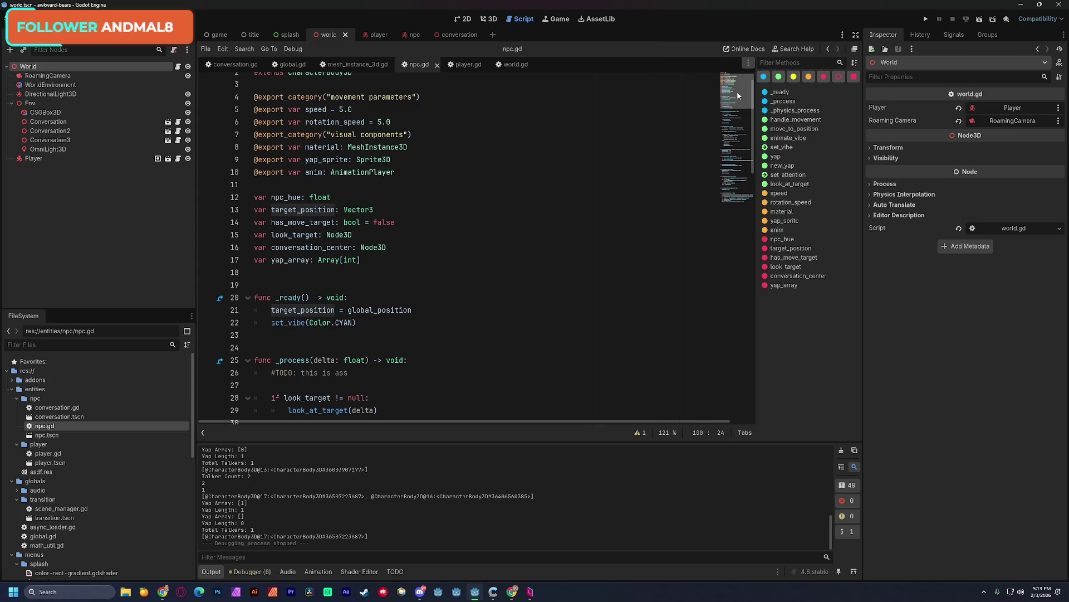
{"action": "left_click_drag", "start_coordinate": [738, 96], "coordinate": [737, 187]}
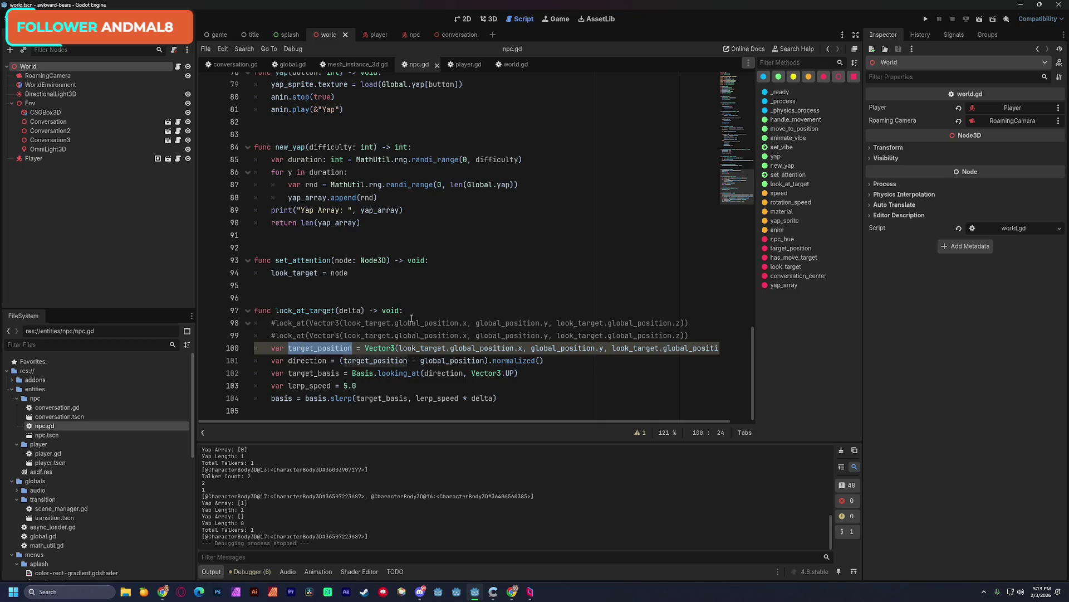
{"action": "left_click_drag", "start_coordinate": [725, 202], "coordinate": [743, 112]}
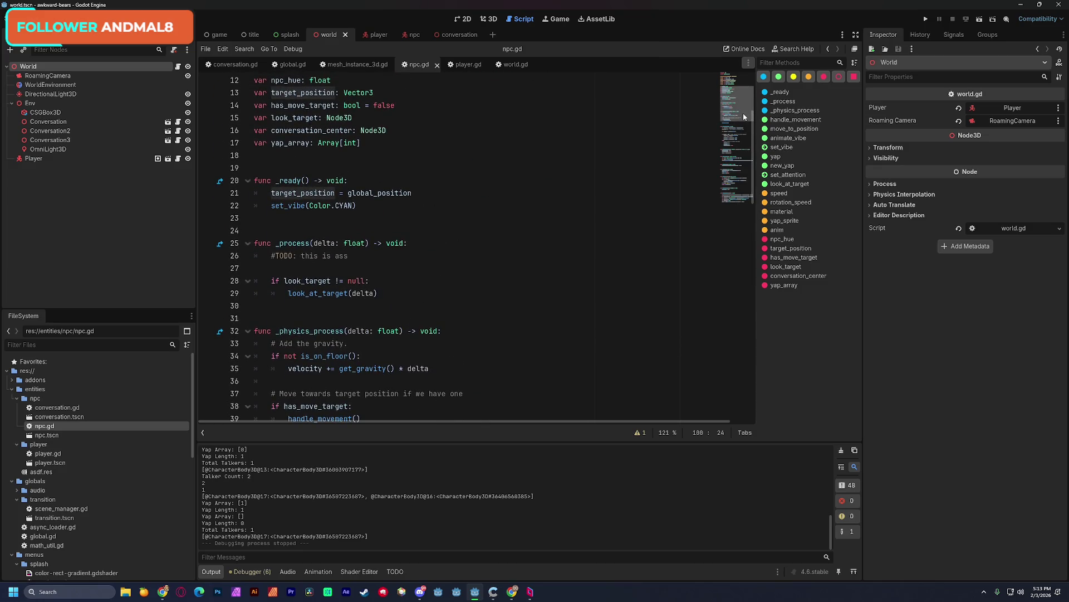
{"action": "double_click", "coordinate": [322, 193]}
{"action": "left_click_drag", "start_coordinate": [321, 194], "coordinate": [364, 193]}
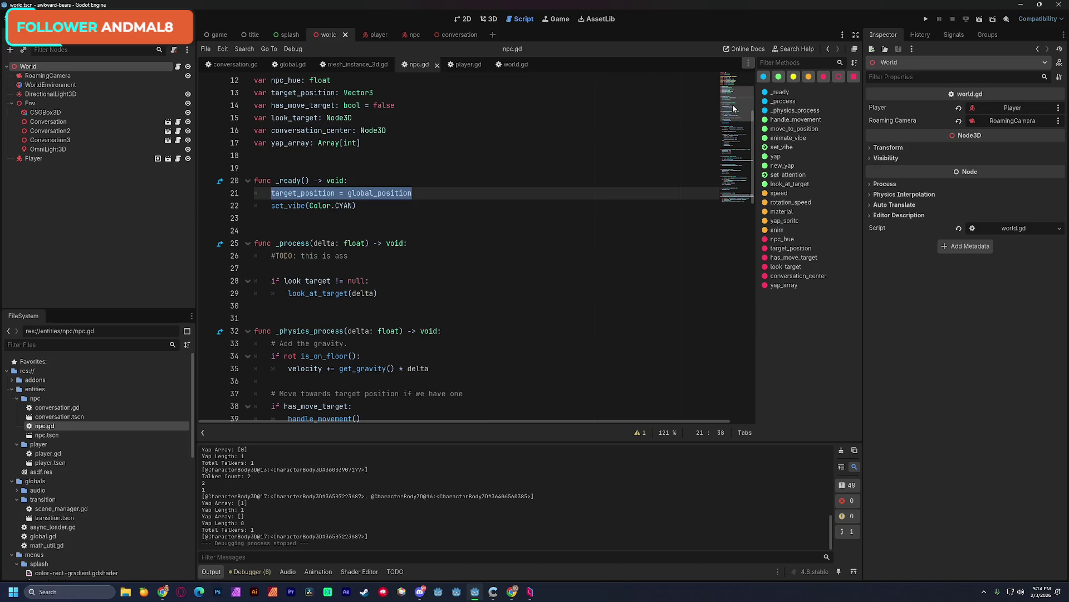
{"action": "mouse_move", "coordinate": [733, 104]}
{"action": "left_mouse_down"}
{"action": "mouse_move", "coordinate": [724, 196]}
{"action": "mouse_move", "coordinate": [724, 105]}
{"action": "left_mouse_up"}
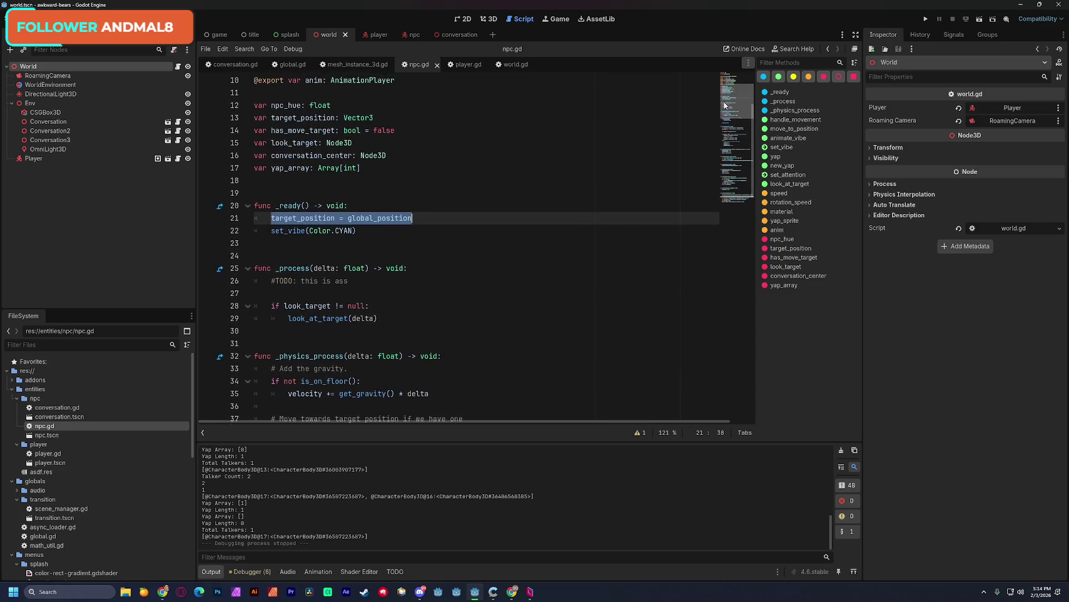
{"action": "double_click", "coordinate": [299, 202]}
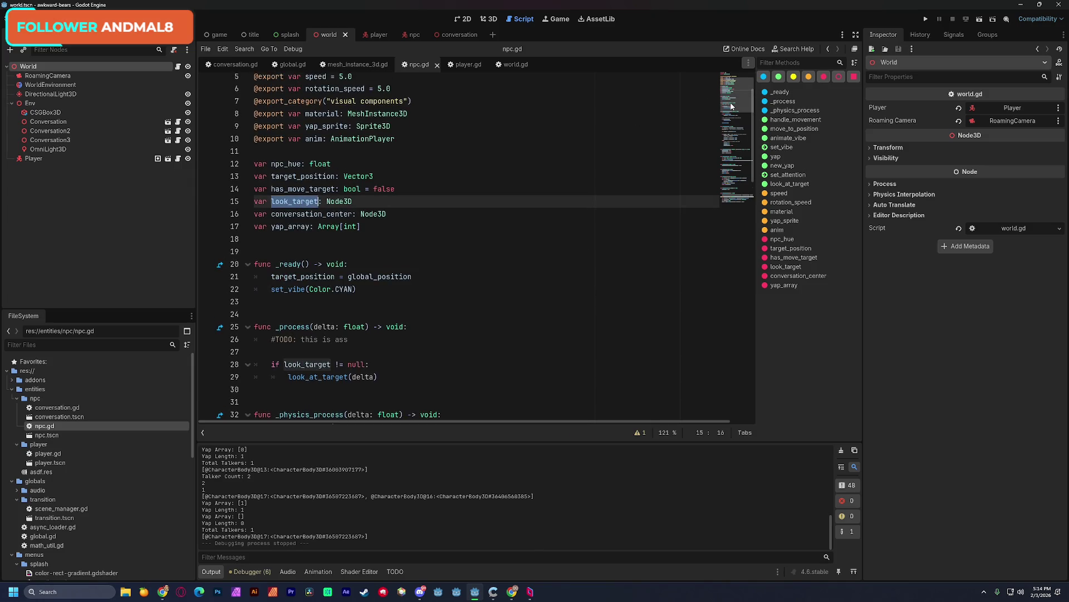
{"action": "left_click_drag", "start_coordinate": [732, 106], "coordinate": [720, 199]}
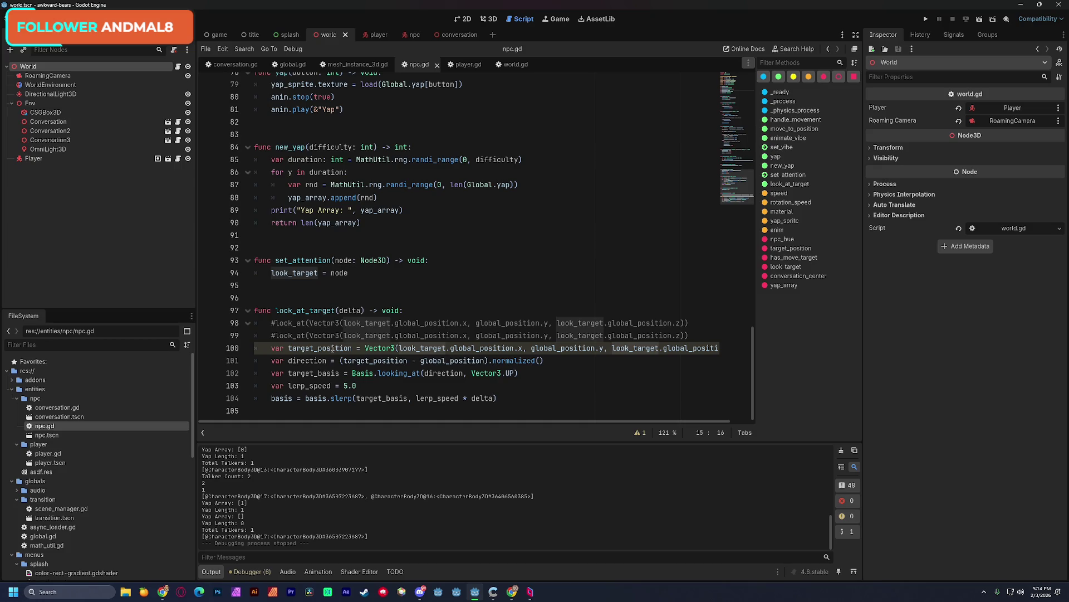
- Inline the Vector3 target expression into the direction line and delete the target_position declaration
{"action": "left_click_drag", "start_coordinate": [375, 347], "coordinate": [724, 349]}
{"action": "key", "text": "ctrl+c"}
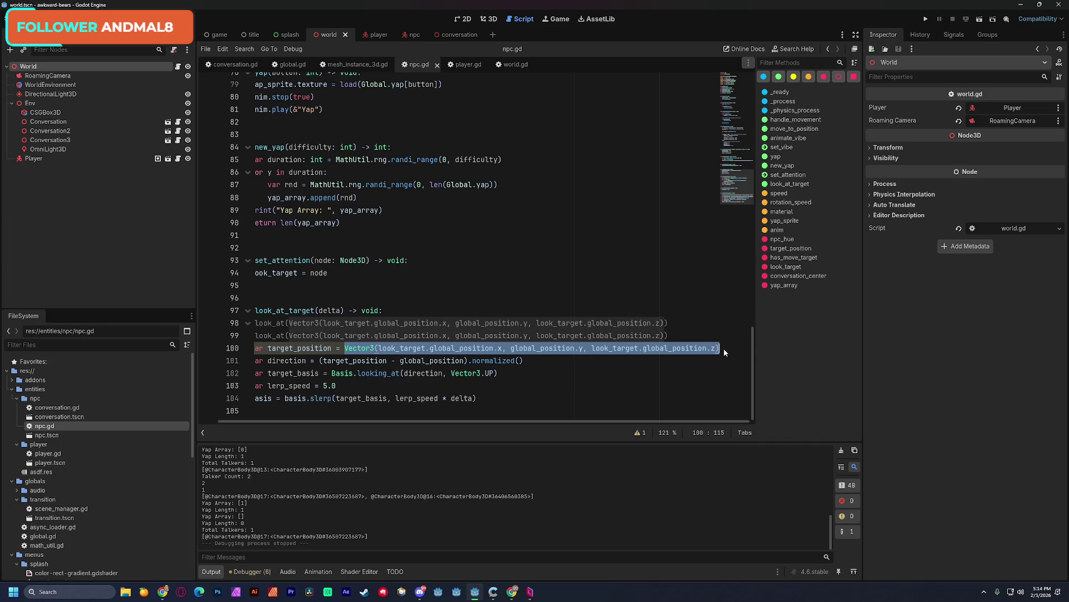
{"action": "key", "text": "BackSpace"}
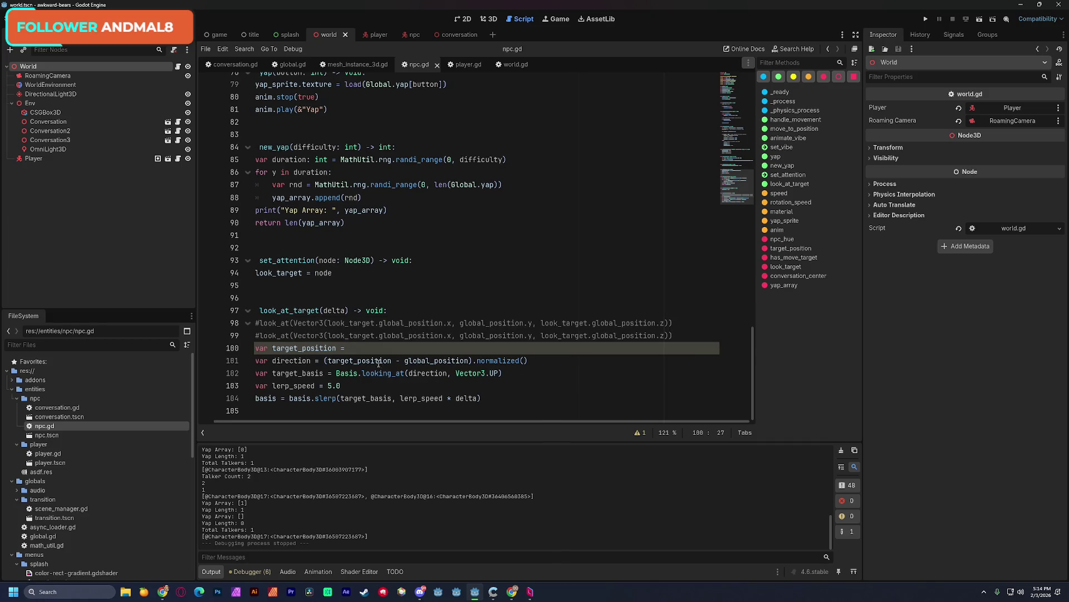
{"action": "double_click", "coordinate": [380, 362]}
{"action": "key", "text": "ctrl+v"}
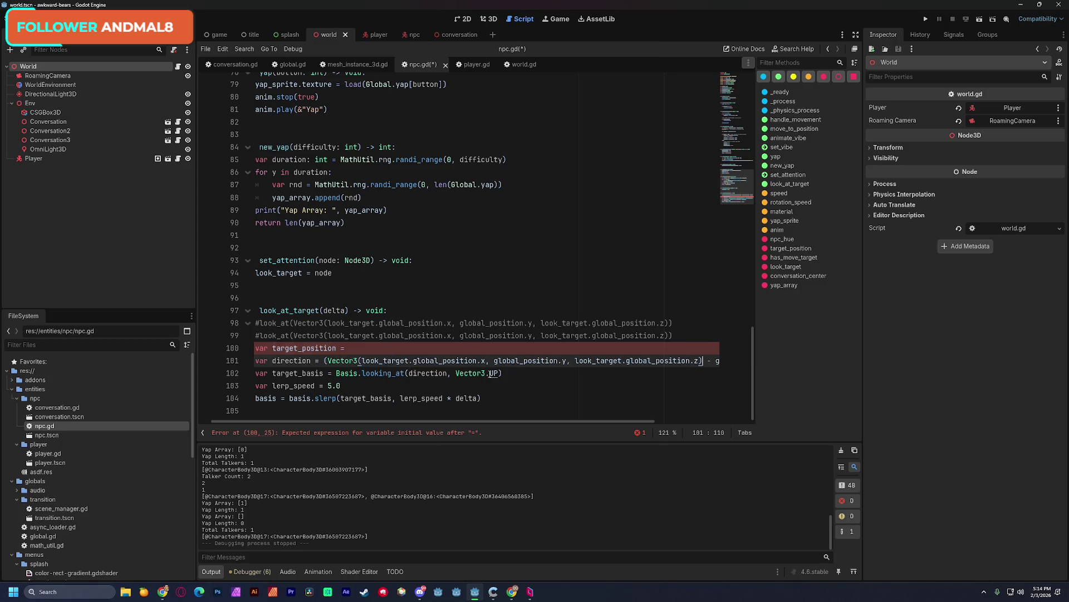
{"action": "triple_click", "coordinate": [468, 348]}
{"action": "key", "text": "BackSpace"}
{"action": "key", "text": "BackSpace"}
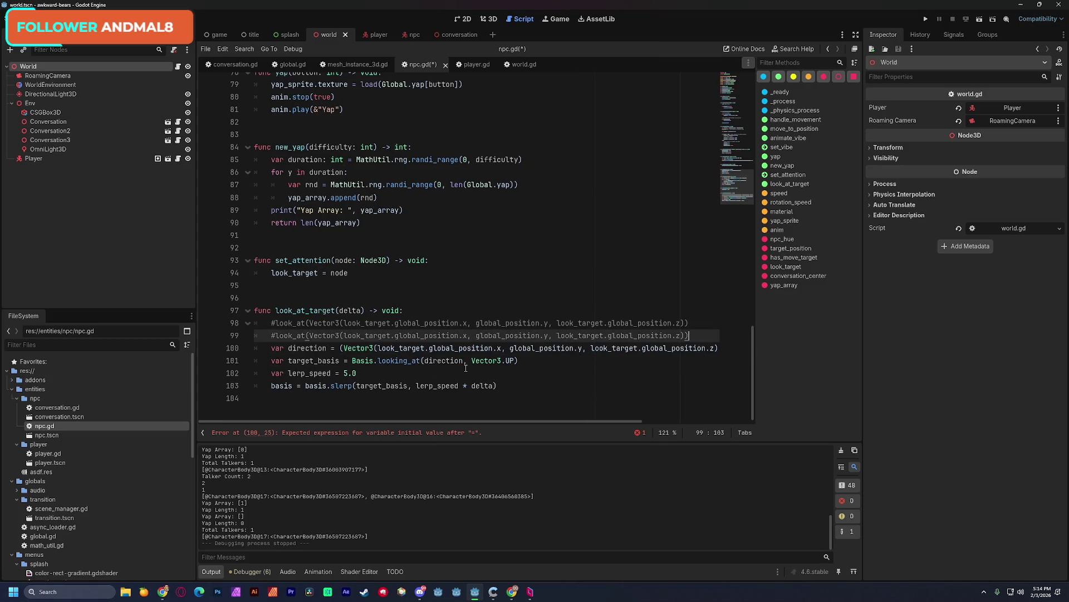
- Delete the duplicate commented look_at line, save npc.gd, and switch to player.gd
{"action": "scroll", "coordinate": [466, 368], "scroll_direction": "up", "scroll_amount": 1}
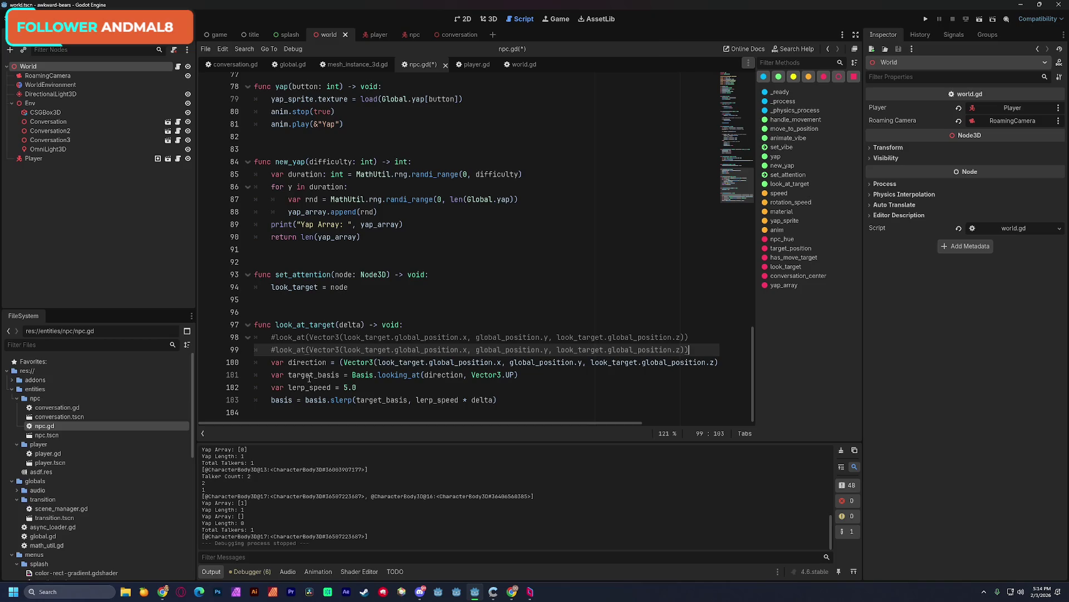
{"action": "left_click_drag", "start_coordinate": [696, 349], "coordinate": [255, 349]}
{"action": "key", "text": "BackSpace"}
{"action": "key", "text": "BackSpace"}
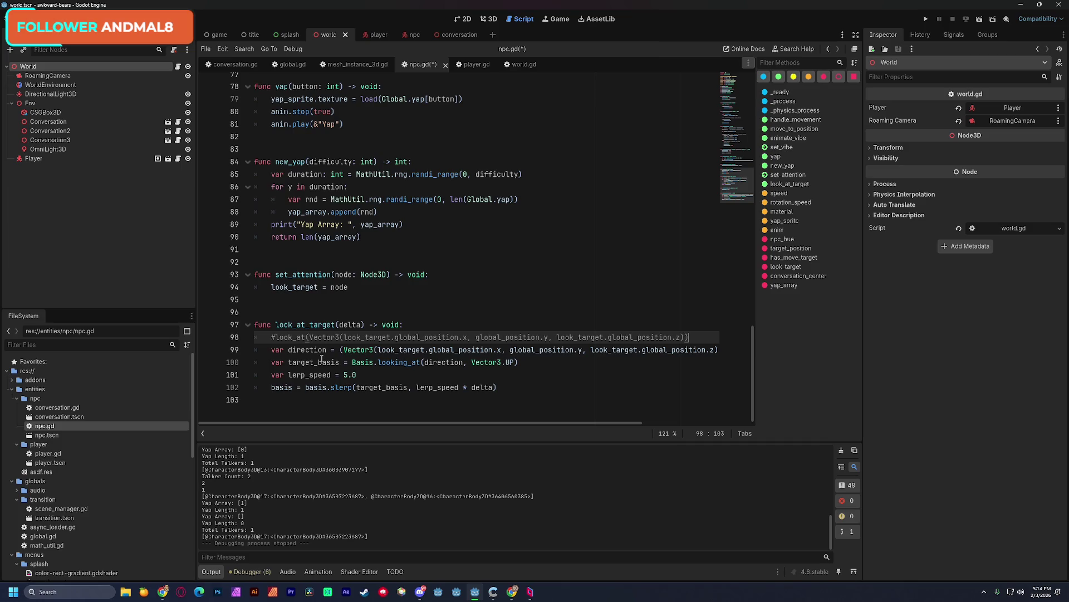
{"action": "mouse_move", "coordinate": [271, 350]}
{"action": "left_mouse_down"}
{"action": "mouse_move", "coordinate": [733, 346]}
{"action": "mouse_move", "coordinate": [744, 362]}
{"action": "left_mouse_up"}
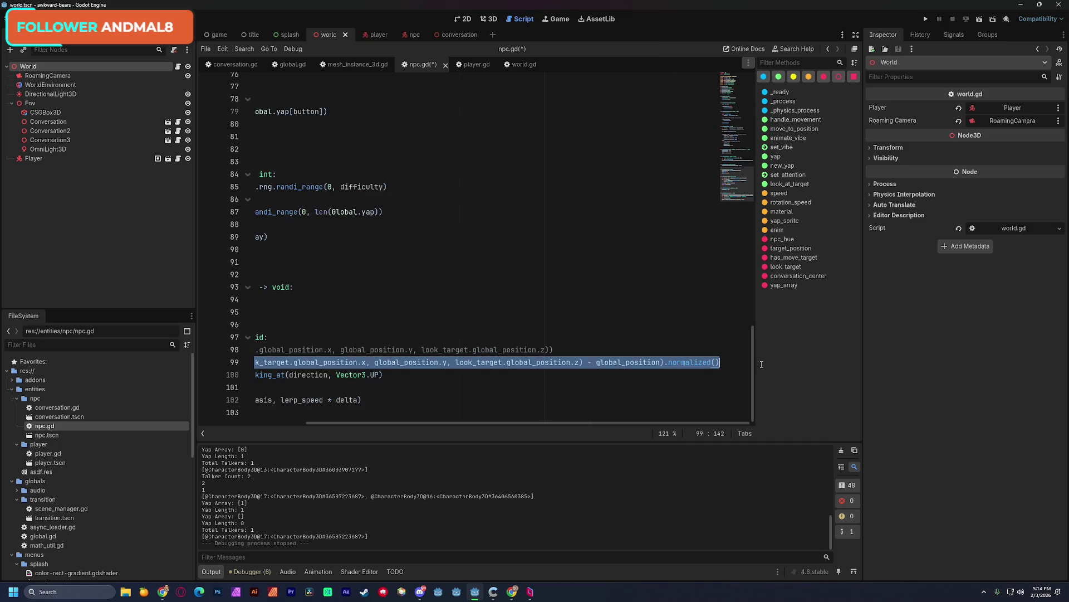
{"action": "left_click", "coordinate": [472, 390]}
{"action": "left_click_drag", "start_coordinate": [470, 423], "coordinate": [368, 418]}
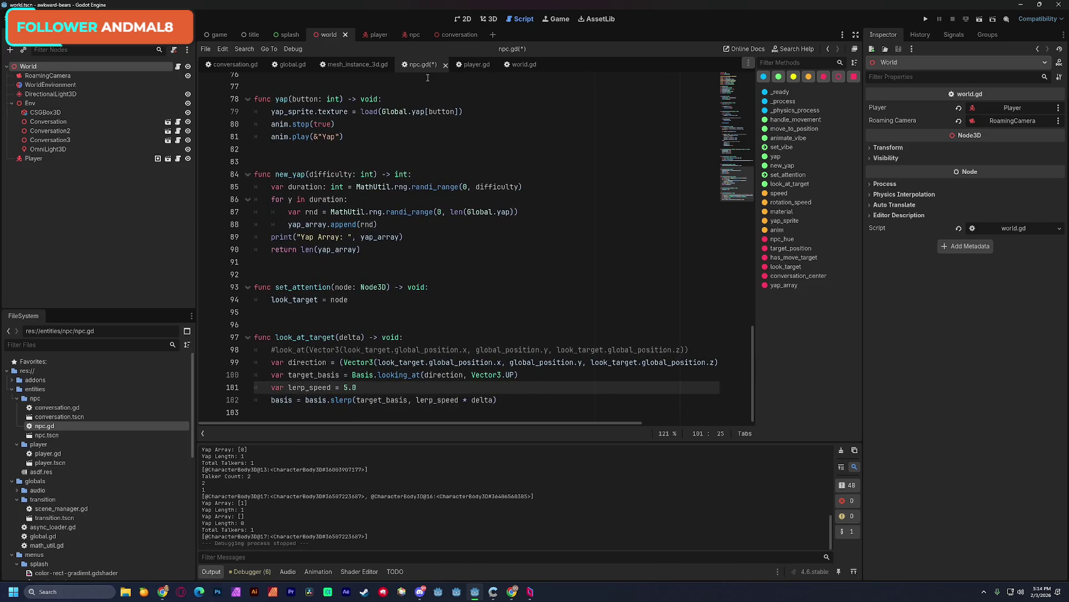
{"action": "key", "text": "ctrl+s"}
{"action": "left_click", "coordinate": [463, 64]}
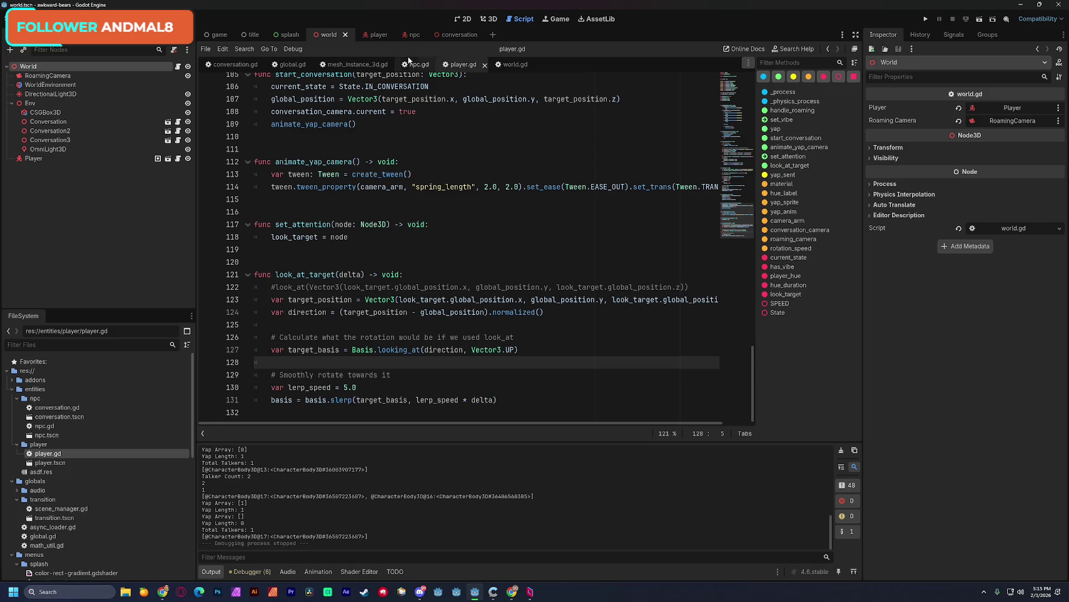
- Copy npc.gd's look_at_target lines 98–102 and paste them over player.gd's old function body
{"action": "left_click", "coordinate": [421, 65]}
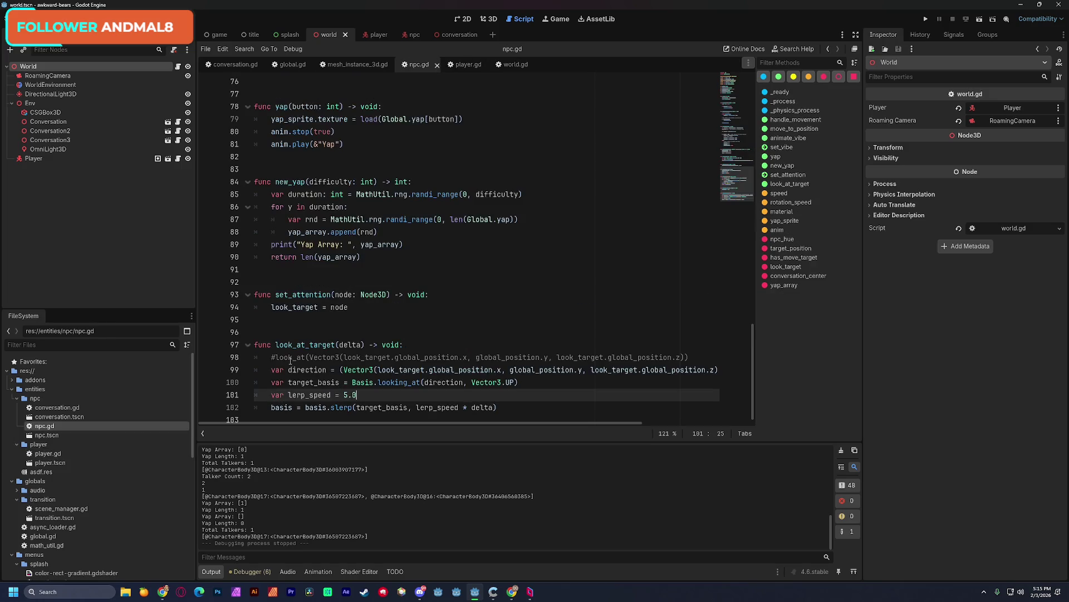
{"action": "mouse_move", "coordinate": [270, 357]}
{"action": "left_mouse_down"}
{"action": "mouse_move", "coordinate": [504, 383]}
{"action": "mouse_move", "coordinate": [508, 406]}
{"action": "left_mouse_up"}
{"action": "key", "text": "ctrl+c"}
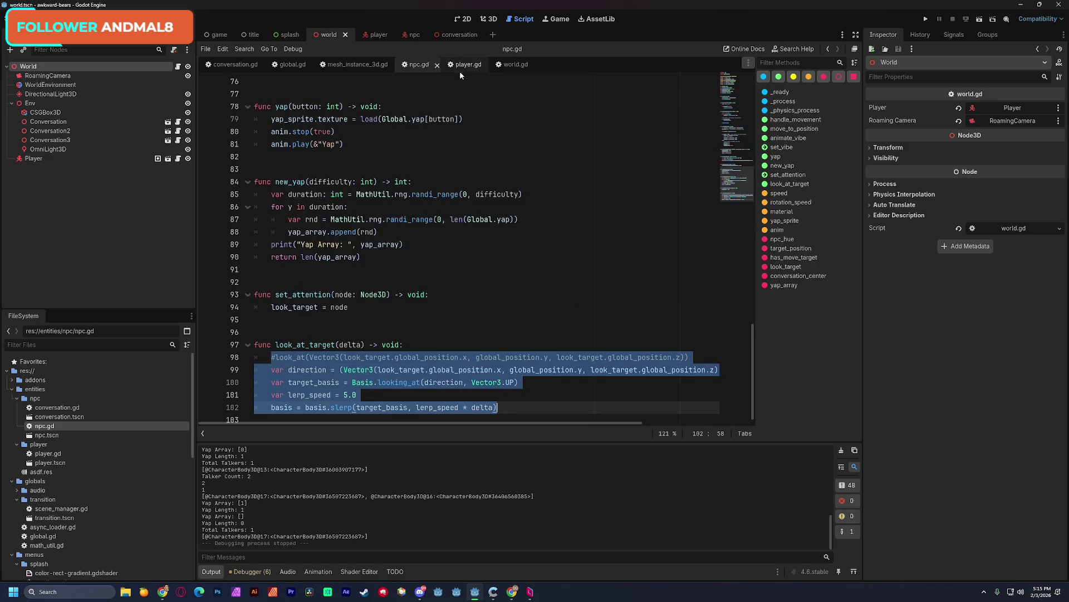
{"action": "left_click", "coordinate": [462, 65]}
{"action": "mouse_move", "coordinate": [274, 296]}
{"action": "left_mouse_down"}
{"action": "mouse_move", "coordinate": [545, 318]}
{"action": "mouse_move", "coordinate": [545, 407]}
{"action": "left_mouse_up"}
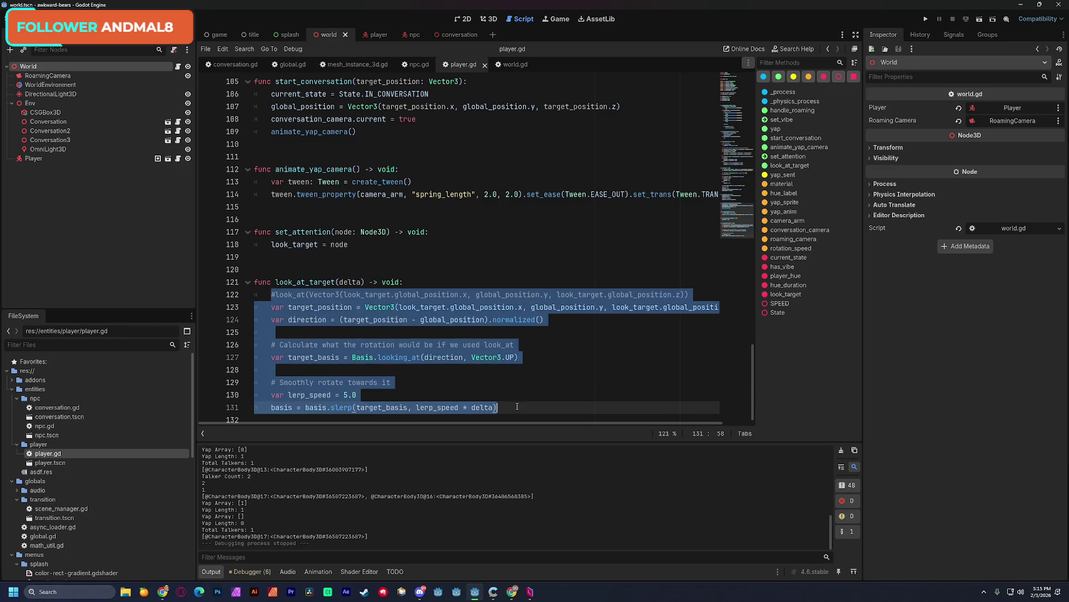
{"action": "key", "text": "ctrl+v"}
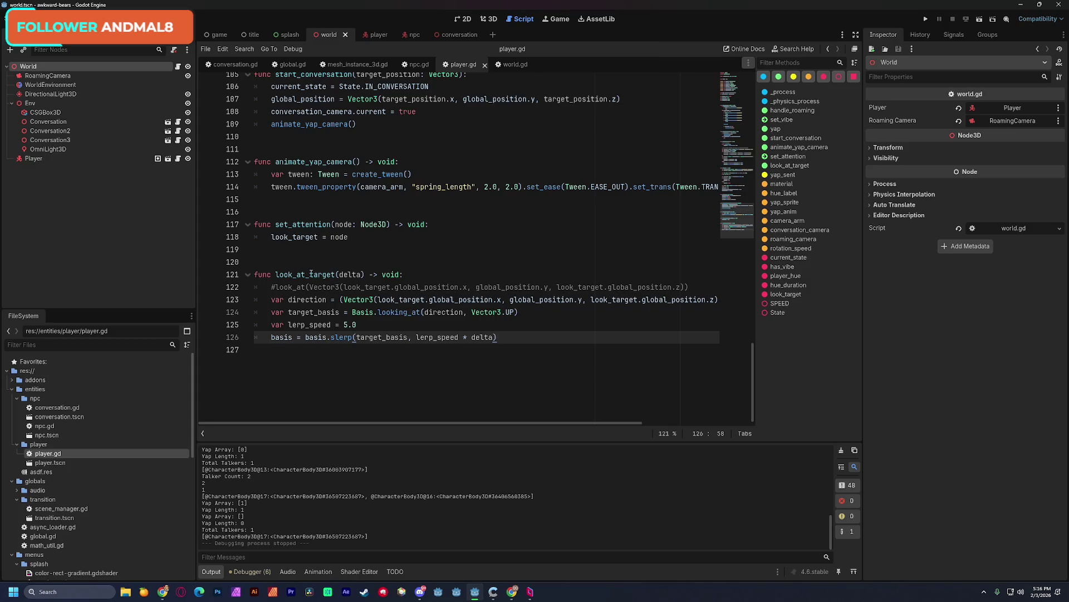
- Remove the extra blank line before _process in player.gd and save it
{"action": "scroll", "coordinate": [312, 273], "scroll_direction": "up", "scroll_amount": 4}
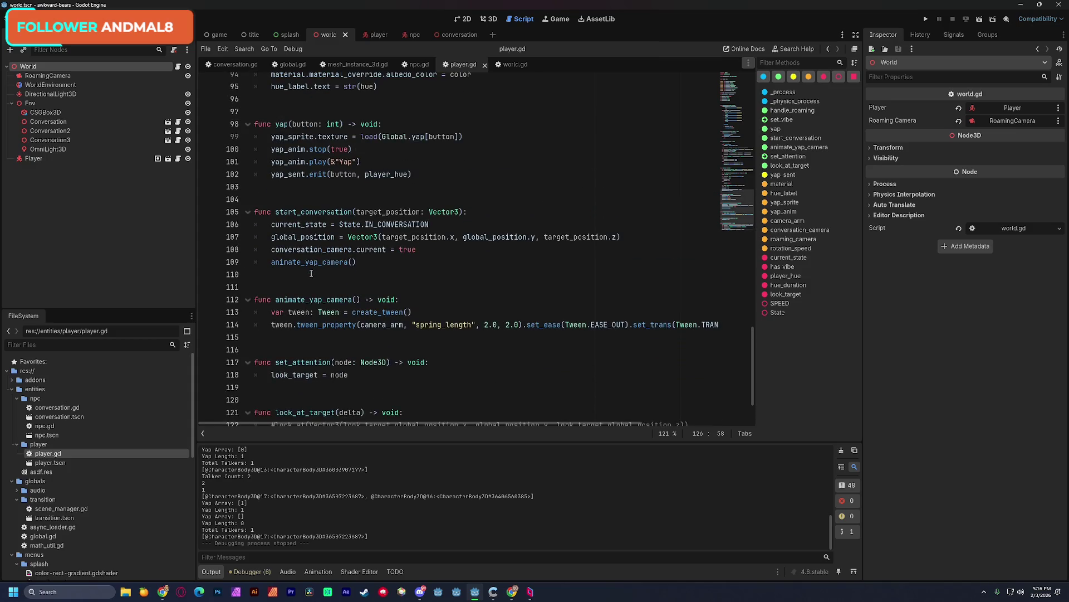
{"action": "scroll", "coordinate": [311, 273], "scroll_direction": "up", "scroll_amount": 4}
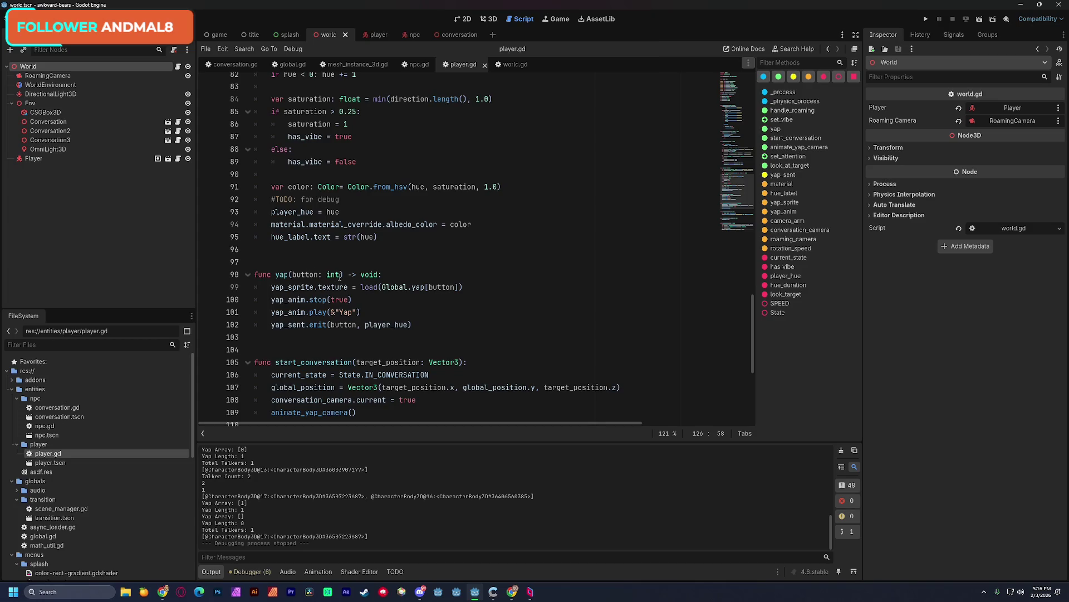
{"action": "scroll", "coordinate": [401, 271], "scroll_direction": "down", "scroll_amount": 4}
{"action": "scroll", "coordinate": [401, 271], "scroll_direction": "down", "scroll_amount": 2}
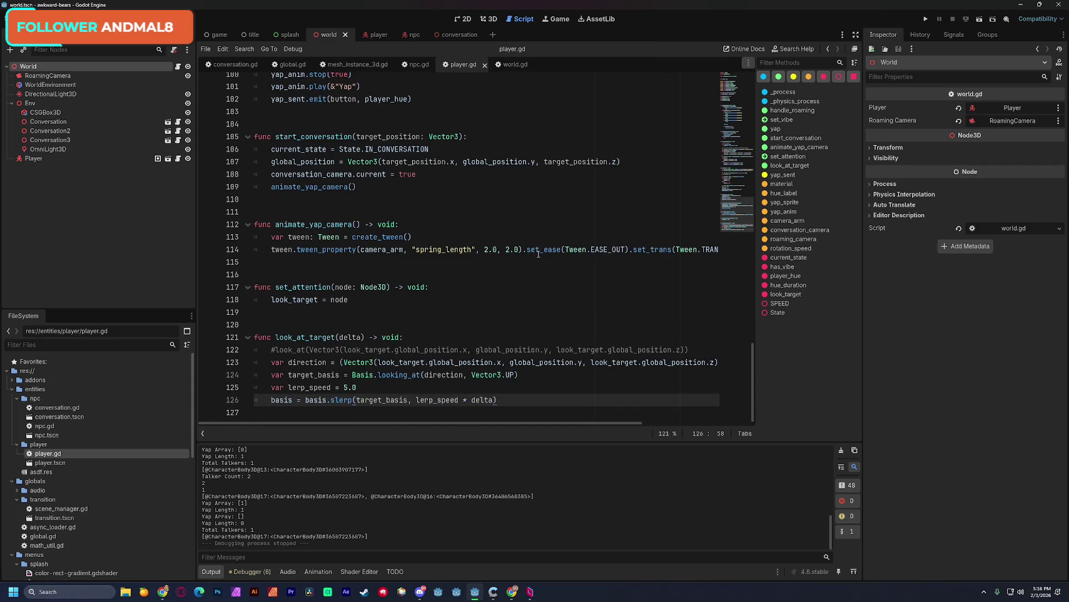
{"action": "scroll", "coordinate": [538, 257], "scroll_direction": "up", "scroll_amount": 1}
{"action": "mouse_move", "coordinate": [743, 215]}
{"action": "left_mouse_down"}
{"action": "mouse_move", "coordinate": [736, 182]}
{"action": "mouse_move", "coordinate": [748, 156]}
{"action": "mouse_move", "coordinate": [727, 104]}
{"action": "left_mouse_up"}
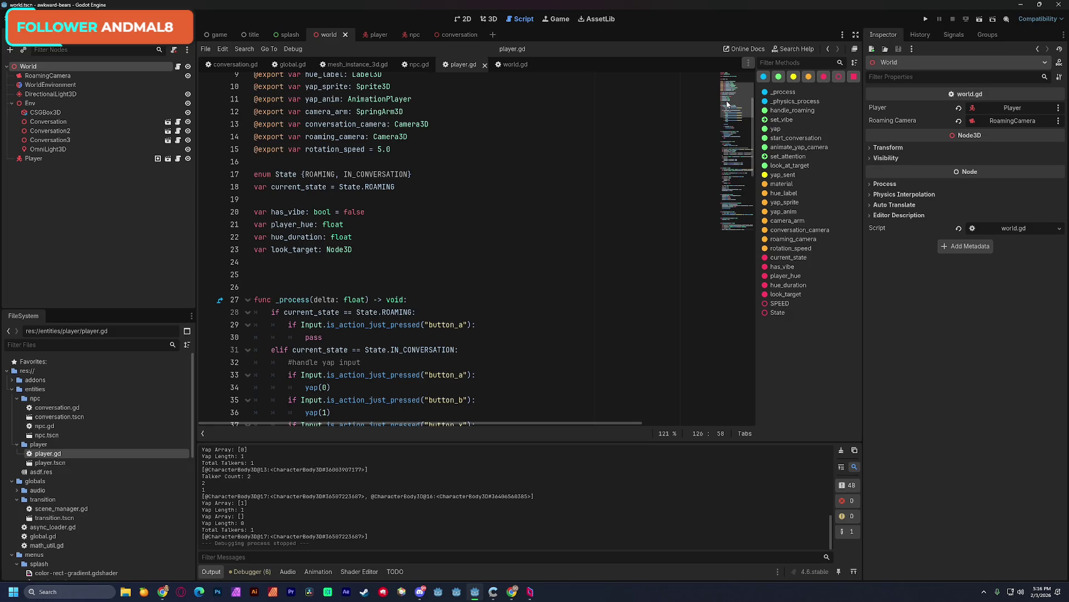
{"action": "left_click", "coordinate": [316, 284]}
{"action": "key", "text": "BackSpace"}
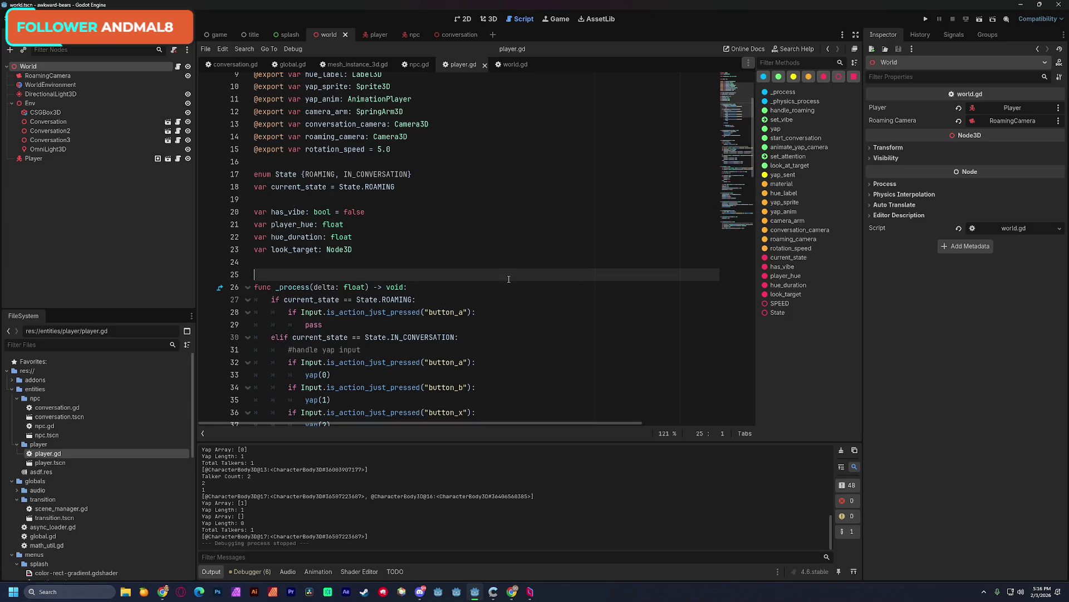
{"action": "key", "text": "ctrl+s"}
- Scroll player.gd down through handle_roaming until func set_vibe appears
{"action": "scroll", "coordinate": [539, 263], "scroll_direction": "down", "scroll_amount": 2}
{"action": "scroll", "coordinate": [735, 140], "scroll_direction": "down", "scroll_amount": 5}
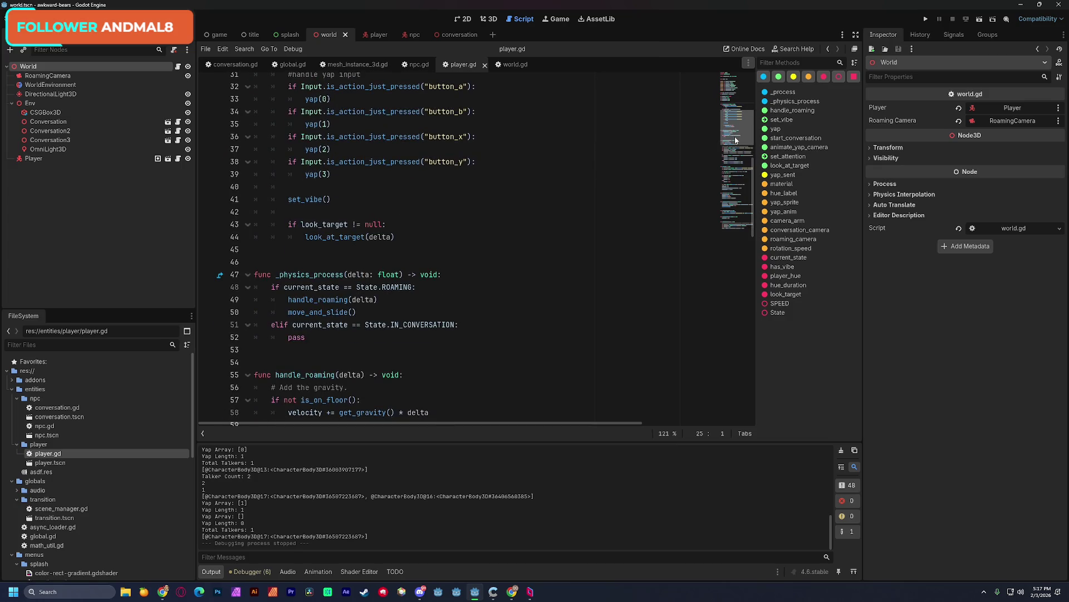
{"action": "scroll", "coordinate": [735, 140], "scroll_direction": "down", "scroll_amount": 3}
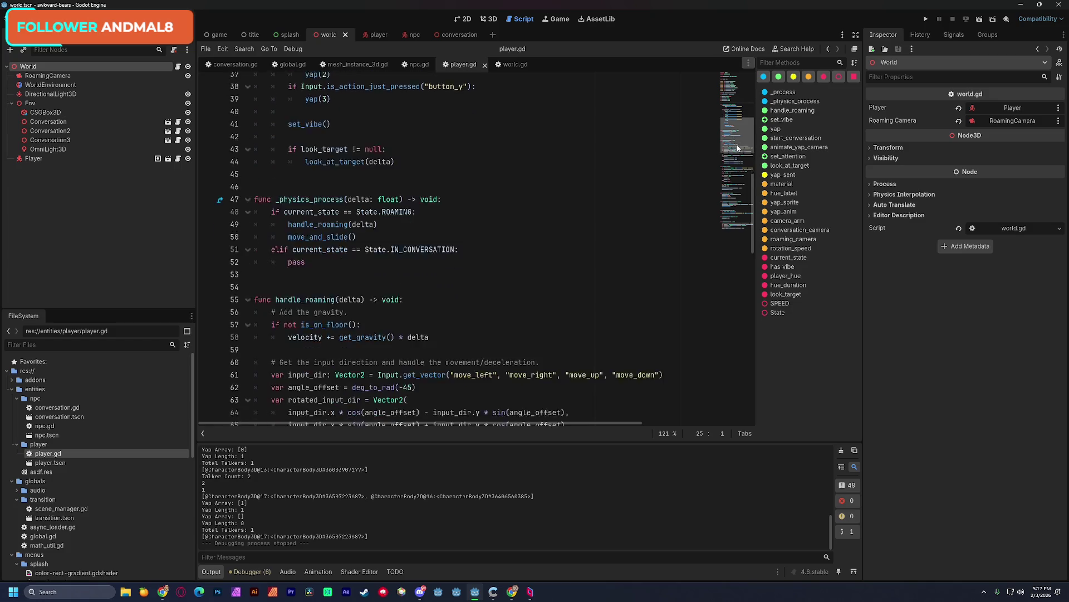
{"action": "left_click_drag", "start_coordinate": [738, 149], "coordinate": [741, 165]}
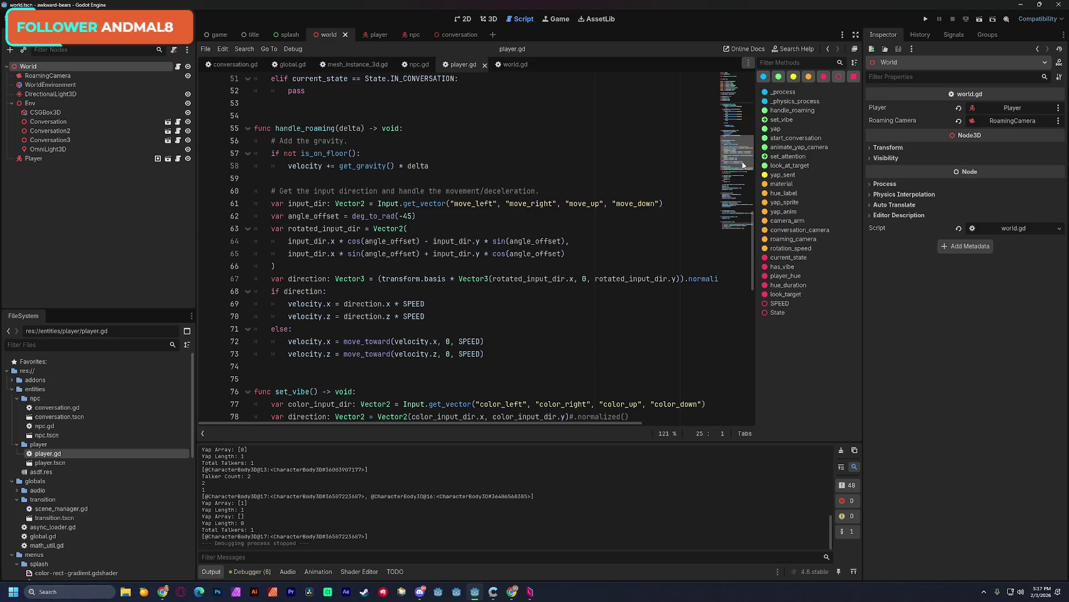
{"action": "scroll", "coordinate": [742, 165], "scroll_direction": "down", "scroll_amount": 1}
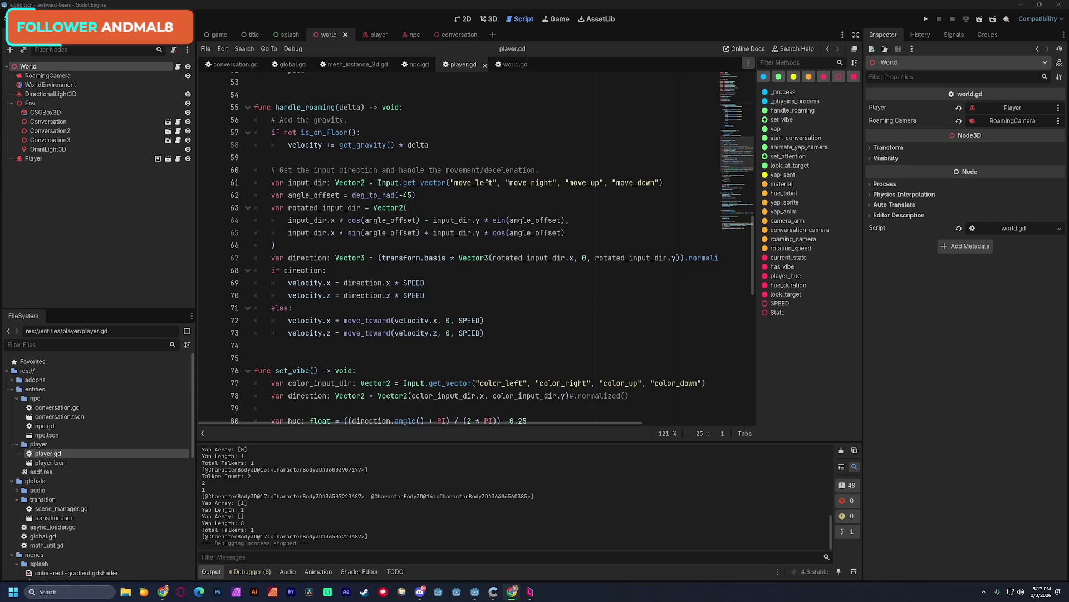
- Find Google Drive, open the Awkward Bears document from it, and maximize the Chrome window
{"action": "type", "text": "drive"}
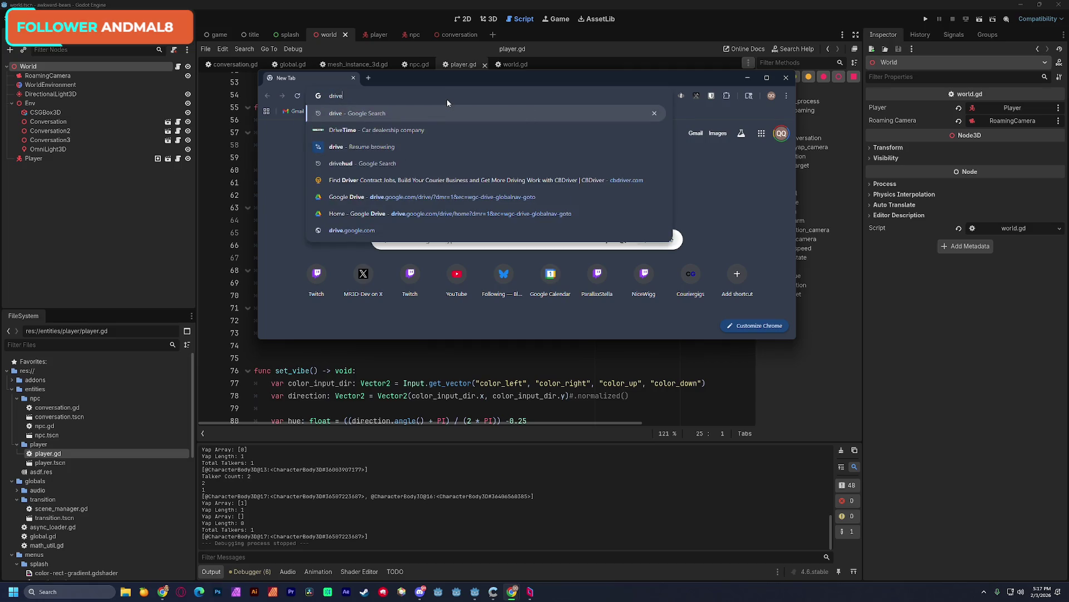
{"action": "key", "text": "Return"}
{"action": "left_click", "coordinate": [381, 222]}
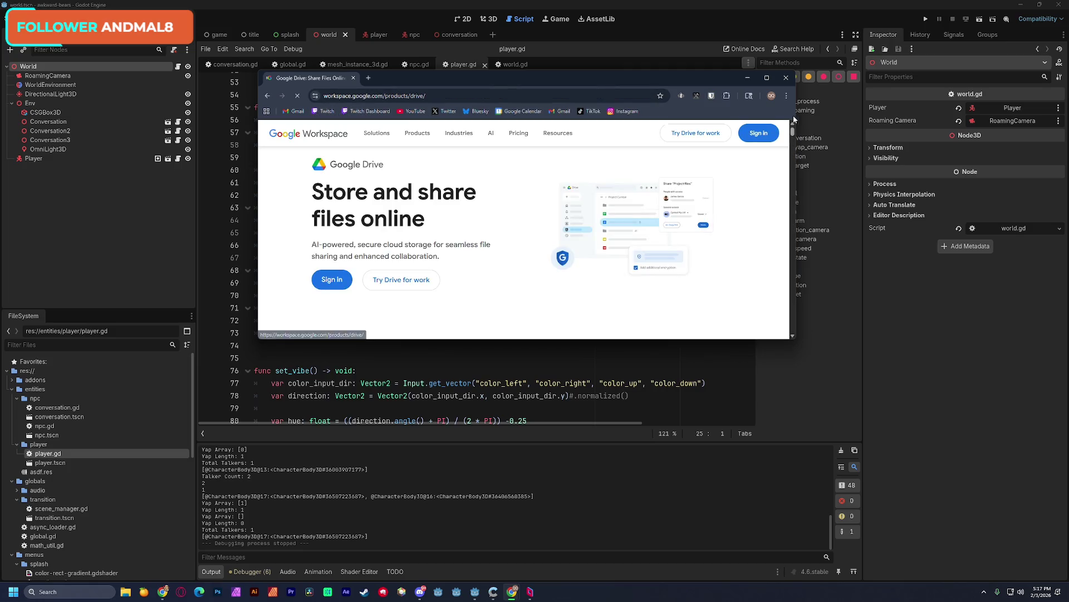
{"action": "left_click", "coordinate": [757, 132]}
{"action": "left_click", "coordinate": [353, 78]}
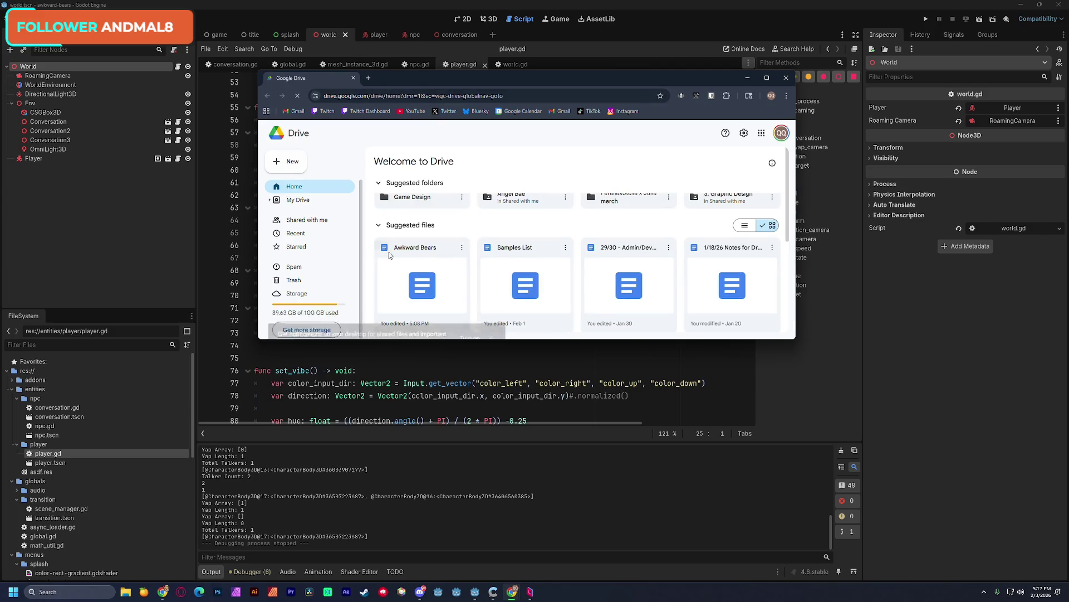
{"action": "double_click", "coordinate": [425, 240]}
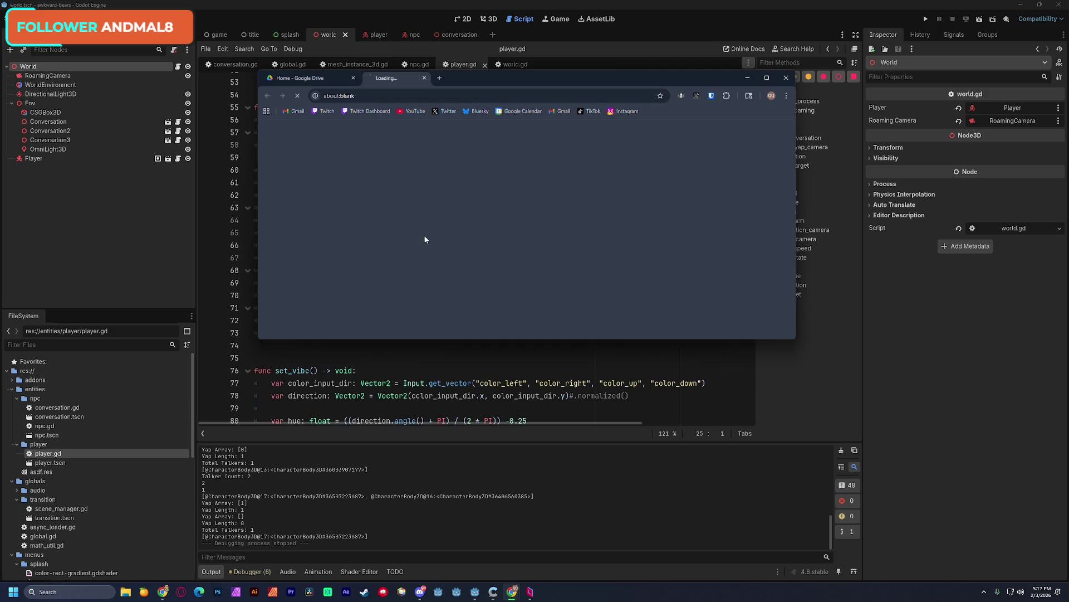
{"action": "double_click", "coordinate": [493, 80]}
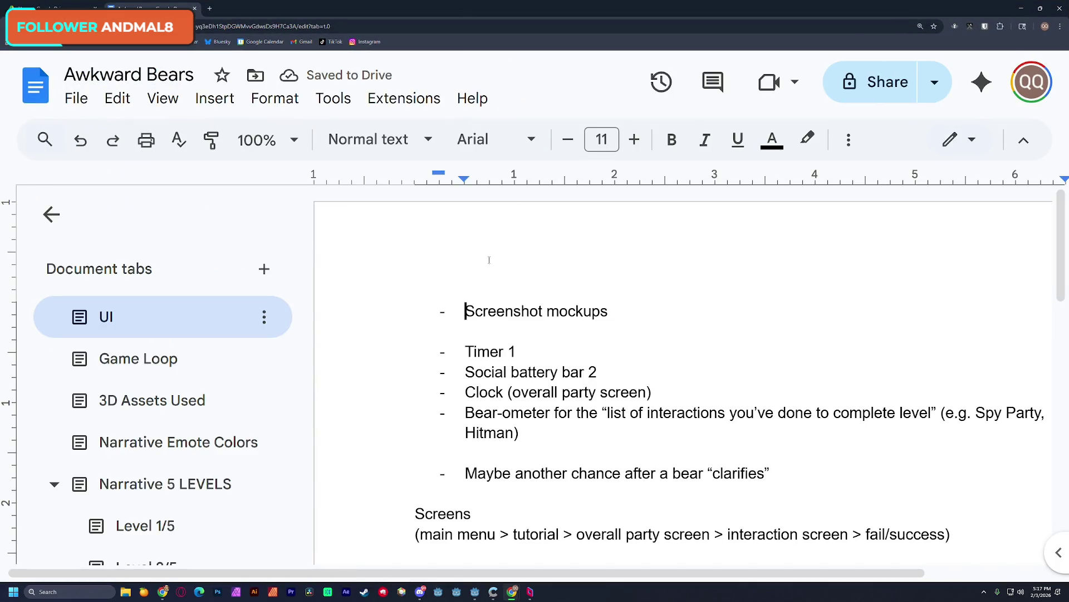
- Switch to the Game Loop document tab and scroll down to the Player conversation steps
{"action": "left_click", "coordinate": [165, 373]}
{"action": "scroll", "coordinate": [438, 339], "scroll_direction": "down", "scroll_amount": 10}
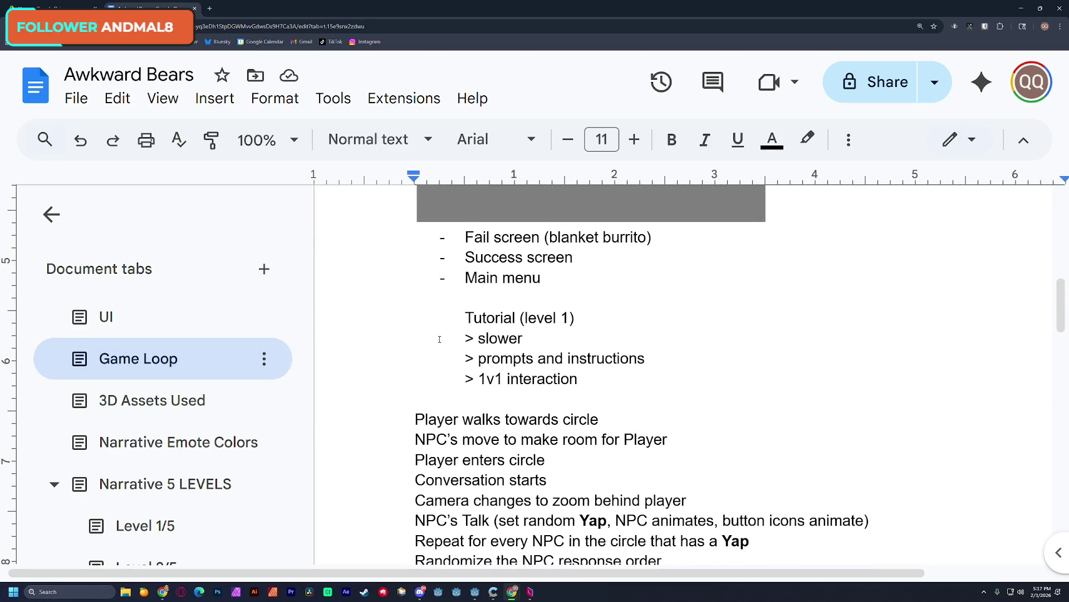
{"action": "scroll", "coordinate": [440, 340], "scroll_direction": "down", "scroll_amount": 3}
{"action": "mouse_move", "coordinate": [415, 252]}
{"action": "left_mouse_down"}
{"action": "mouse_move", "coordinate": [769, 417]}
{"action": "mouse_move", "coordinate": [781, 471]}
{"action": "left_mouse_up"}
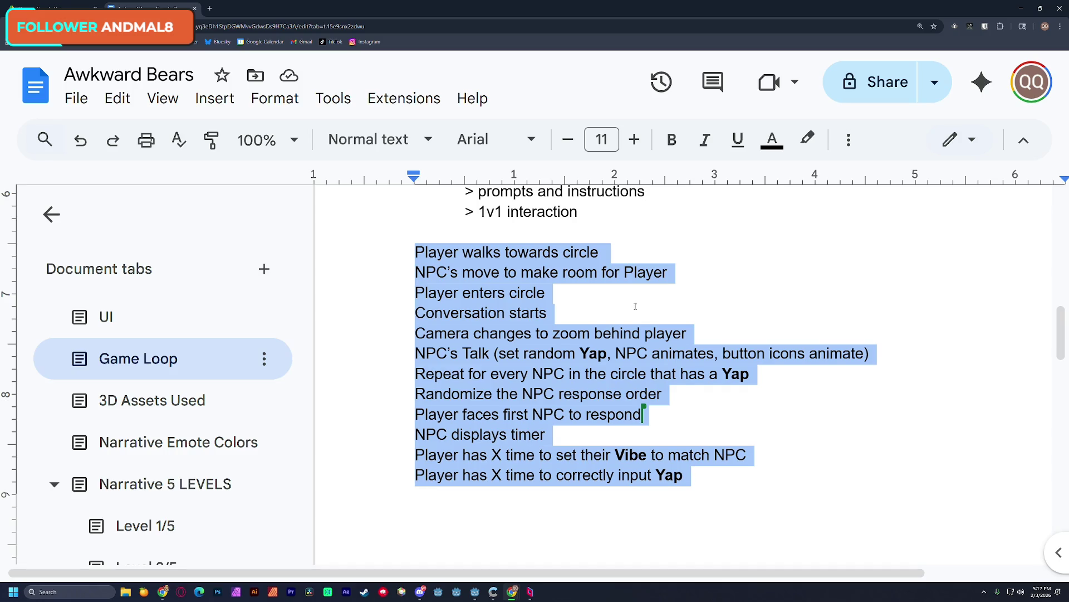
- Review the 'Player walks towards circle' line and the full steps list, then minimize Chrome to Godot
{"action": "left_click", "coordinate": [703, 407]}
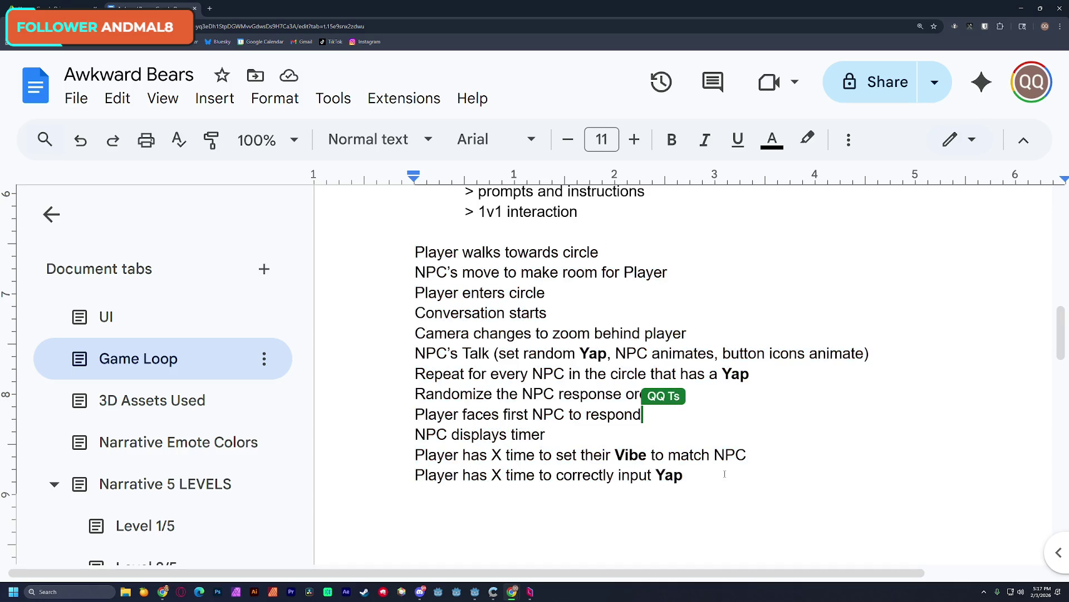
{"action": "mouse_move", "coordinate": [416, 252]}
{"action": "left_mouse_down"}
{"action": "mouse_move", "coordinate": [599, 248]}
{"action": "mouse_move", "coordinate": [713, 291]}
{"action": "left_mouse_up"}
{"action": "left_click", "coordinate": [679, 333]}
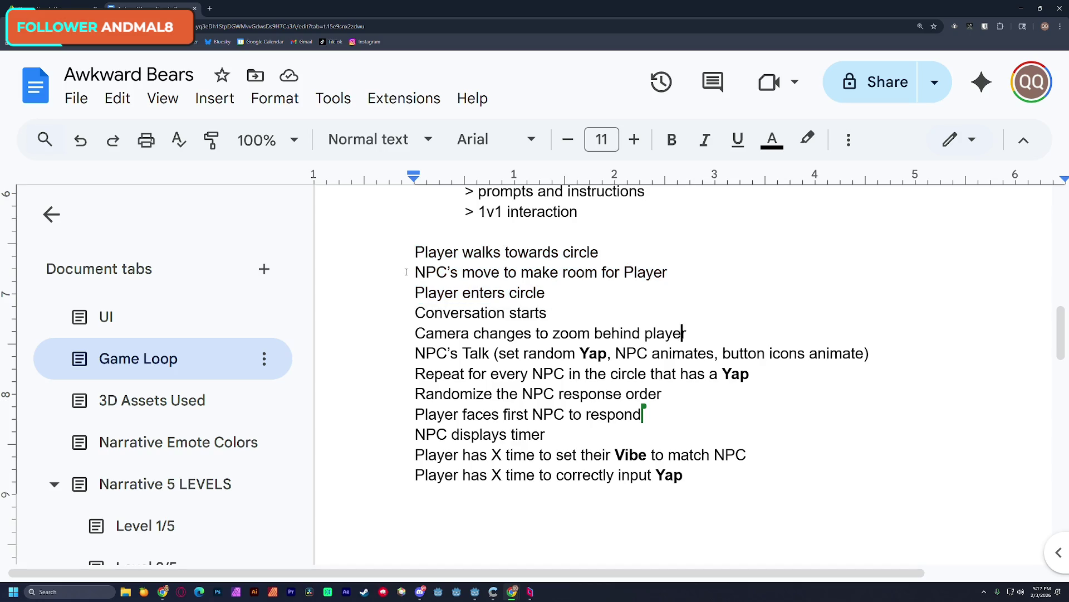
{"action": "left_click_drag", "start_coordinate": [415, 254], "coordinate": [727, 470]}
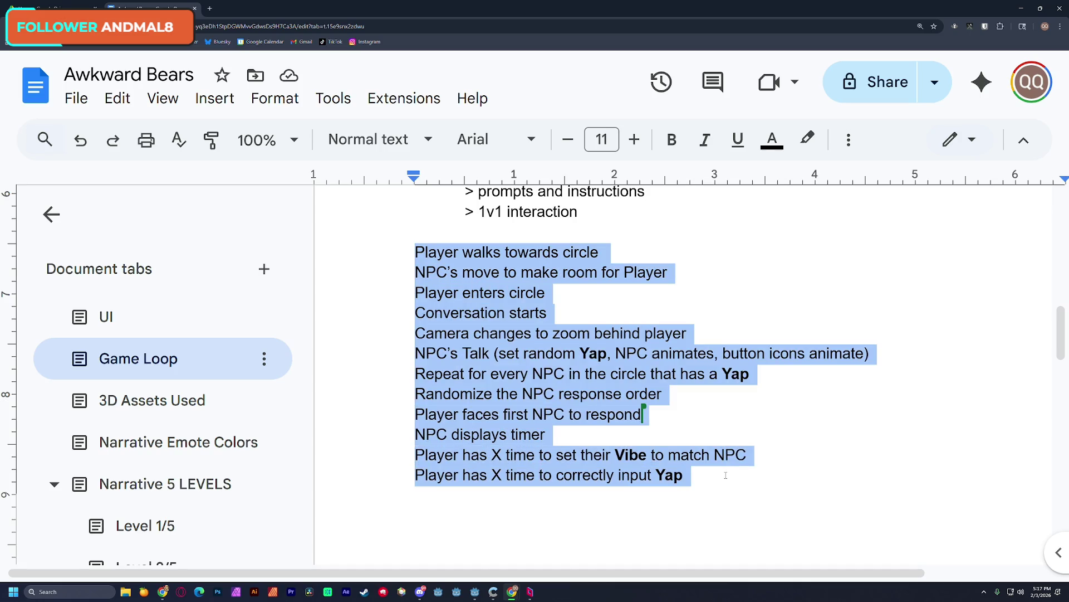
{"action": "left_click", "coordinate": [726, 475]}
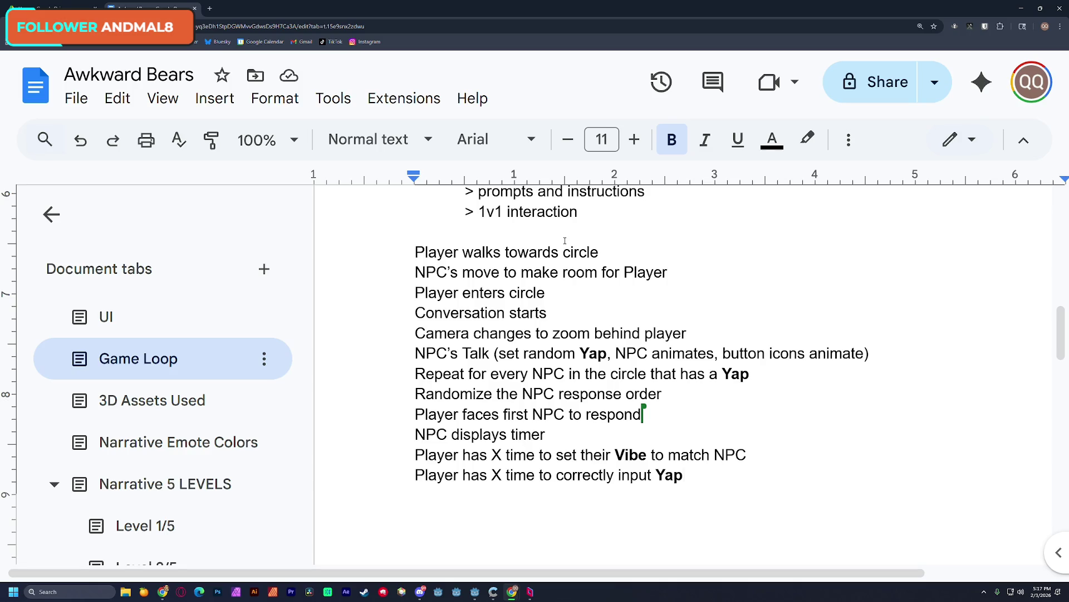
{"action": "left_click", "coordinate": [1021, 8]}
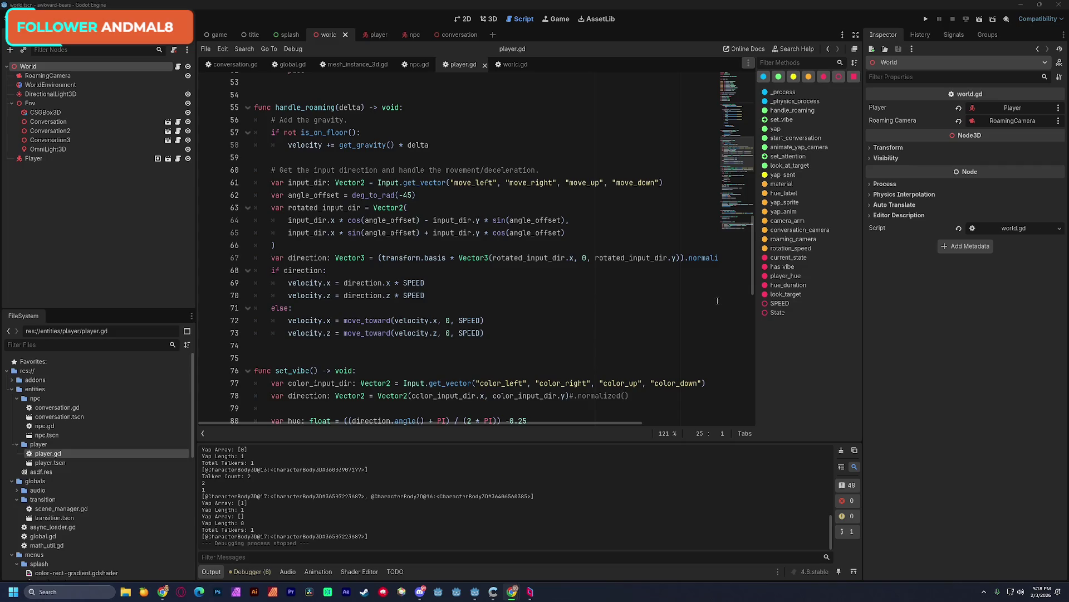
{"action": "key", "text": "alt+Tab"}
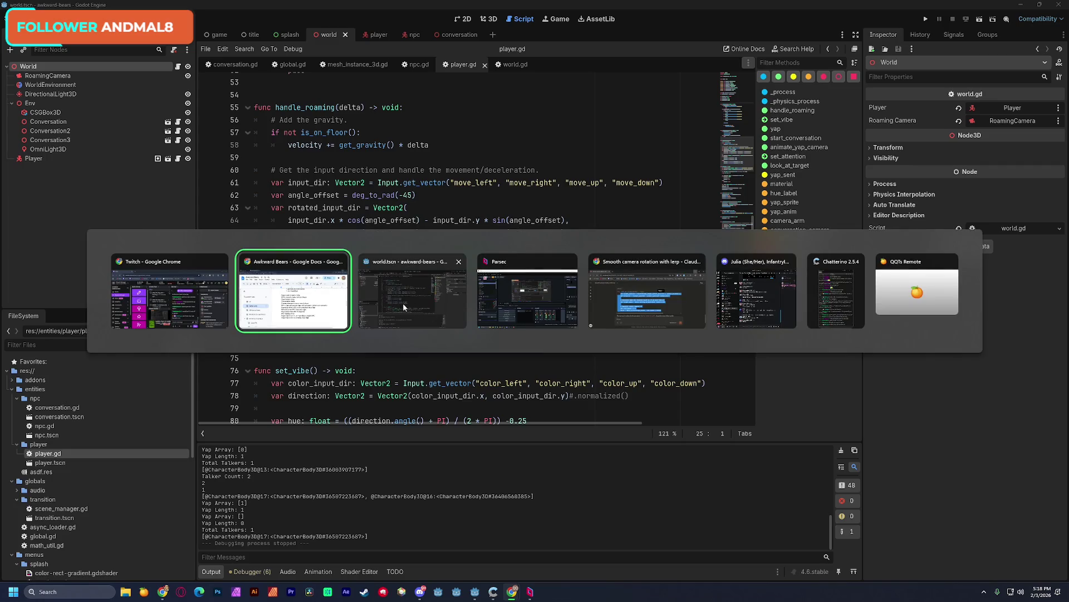
- Bring the Awkward Bears document back and highlight the first steps and the camera zoom line
{"action": "key", "text": "alt+Tab"}
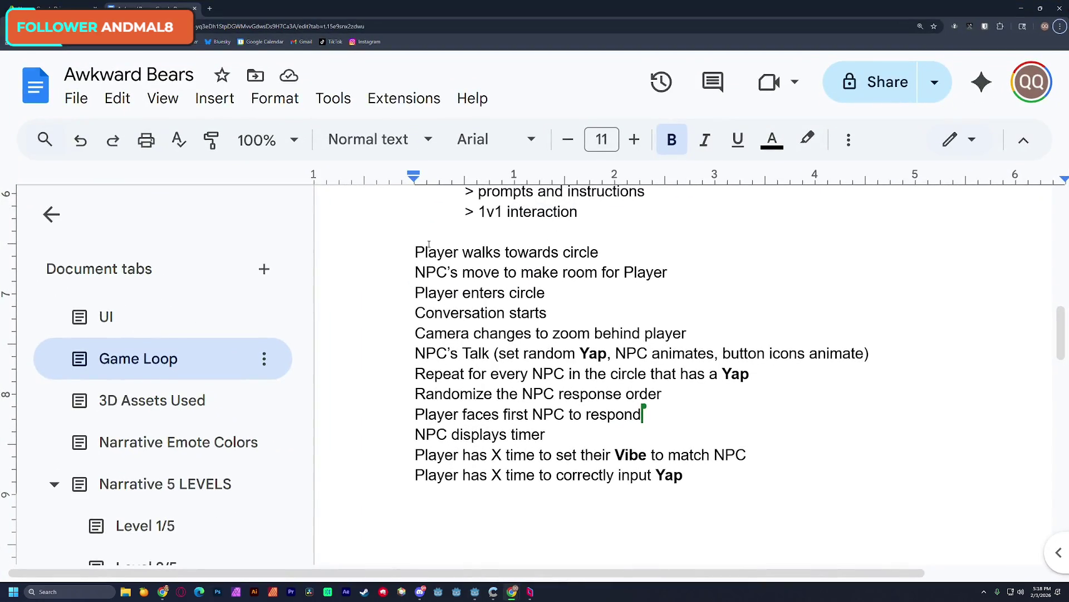
{"action": "mouse_move", "coordinate": [415, 252]}
{"action": "left_mouse_down"}
{"action": "mouse_move", "coordinate": [555, 292]}
{"action": "mouse_move", "coordinate": [610, 293]}
{"action": "mouse_move", "coordinate": [626, 311]}
{"action": "left_mouse_up"}
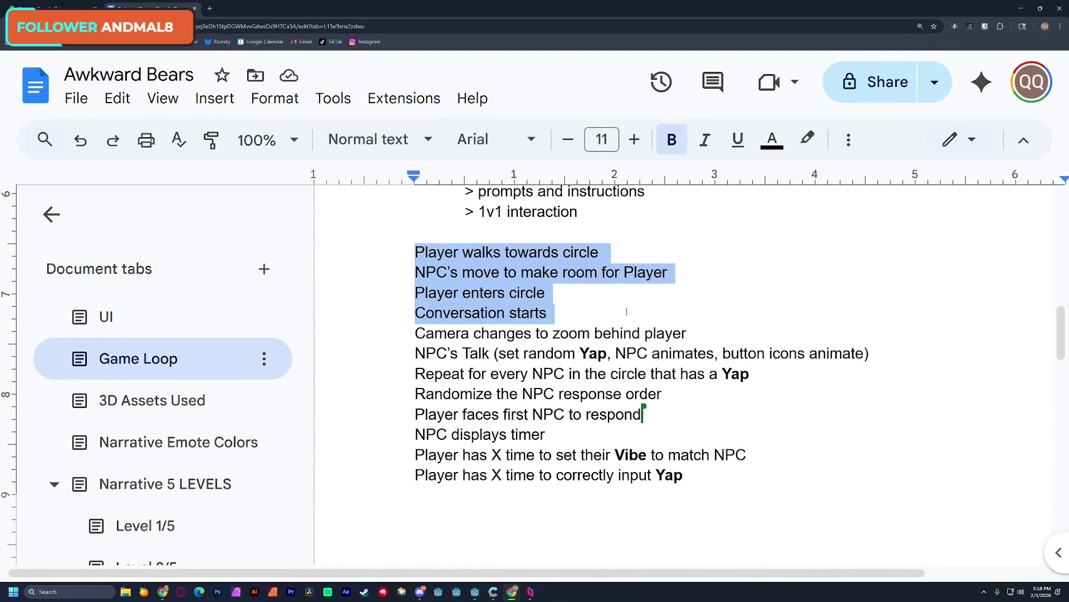
{"action": "left_click", "coordinate": [627, 312]}
{"action": "key", "text": "Right"}
{"action": "left_click_drag", "start_coordinate": [425, 334], "coordinate": [706, 333]}
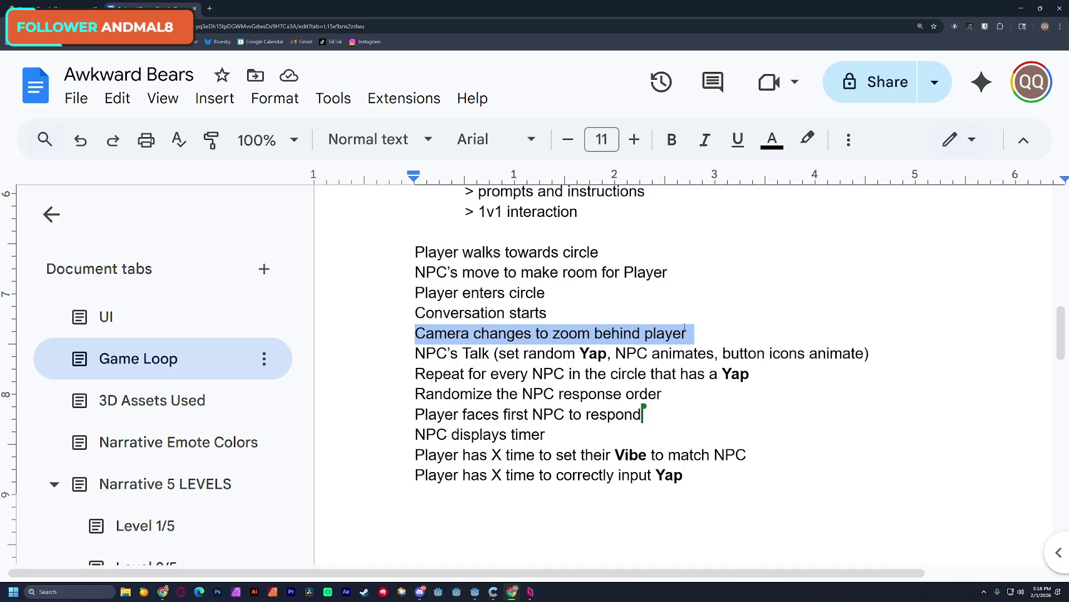
{"action": "left_click", "coordinate": [425, 335]}
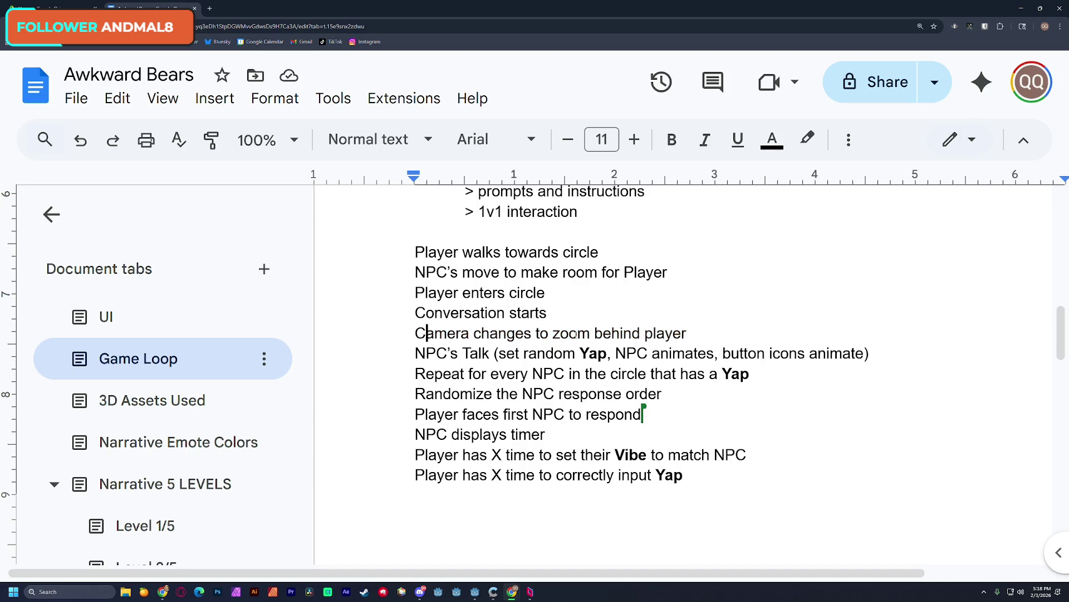
- Select the 'Camera changes' line and extend the selection through 'NPC displays timer'
{"action": "triple_click", "coordinate": [466, 333]}
{"action": "left_click", "coordinate": [690, 333]}
{"action": "mouse_move", "coordinate": [700, 334]}
{"action": "left_mouse_down"}
{"action": "mouse_move", "coordinate": [418, 331]}
{"action": "mouse_move", "coordinate": [676, 333]}
{"action": "left_mouse_up"}
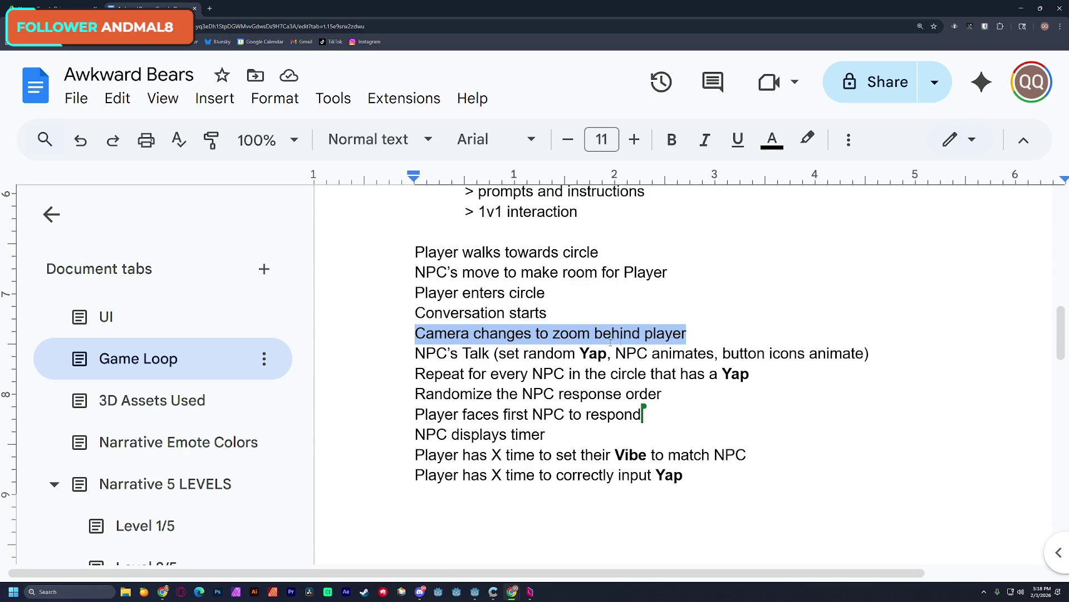
{"action": "left_click", "coordinate": [469, 333]}
{"action": "left_click", "coordinate": [385, 342]}
{"action": "key", "text": "shift+Down"}
{"action": "key", "text": "shift+Down"}
{"action": "key", "text": "shift+Down"}
{"action": "key", "text": "shift+Up"}
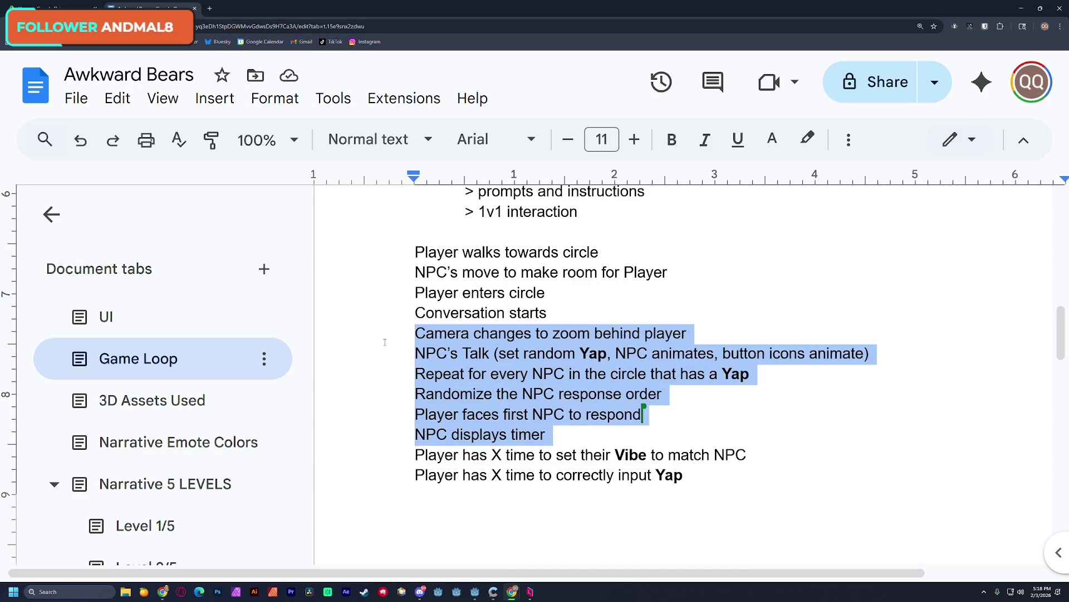
{"action": "left_click", "coordinate": [384, 342]}
- Return to Godot, place the caret on line 74 of player.gd and scroll down to yap()
{"action": "left_click", "coordinate": [1021, 9]}
{"action": "left_click", "coordinate": [500, 345]}
{"action": "scroll", "coordinate": [494, 343], "scroll_direction": "down", "scroll_amount": 5}
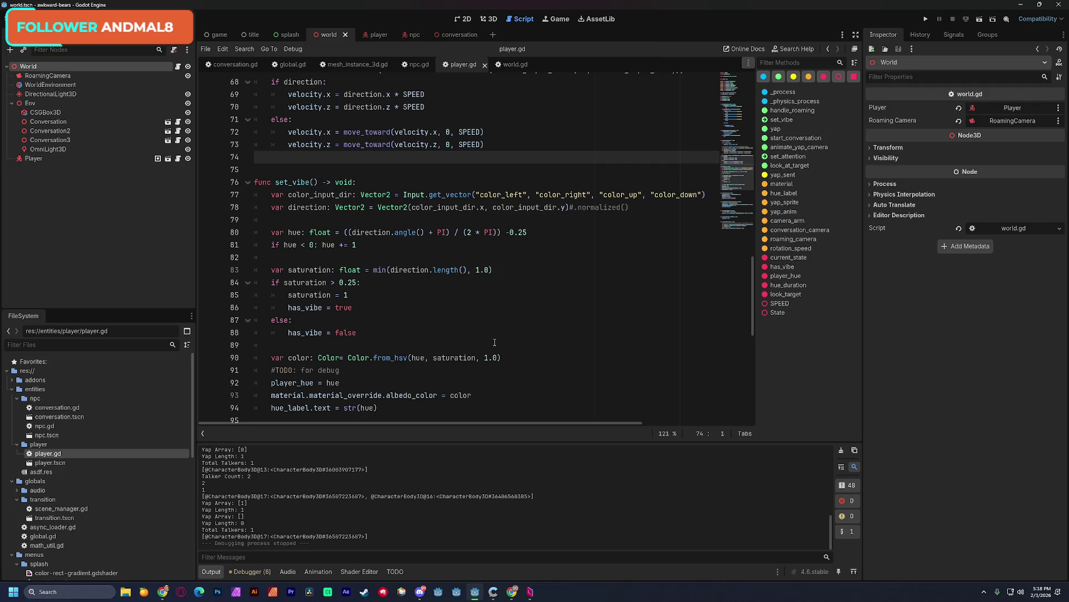
{"action": "scroll", "coordinate": [494, 343], "scroll_direction": "down", "scroll_amount": 4}
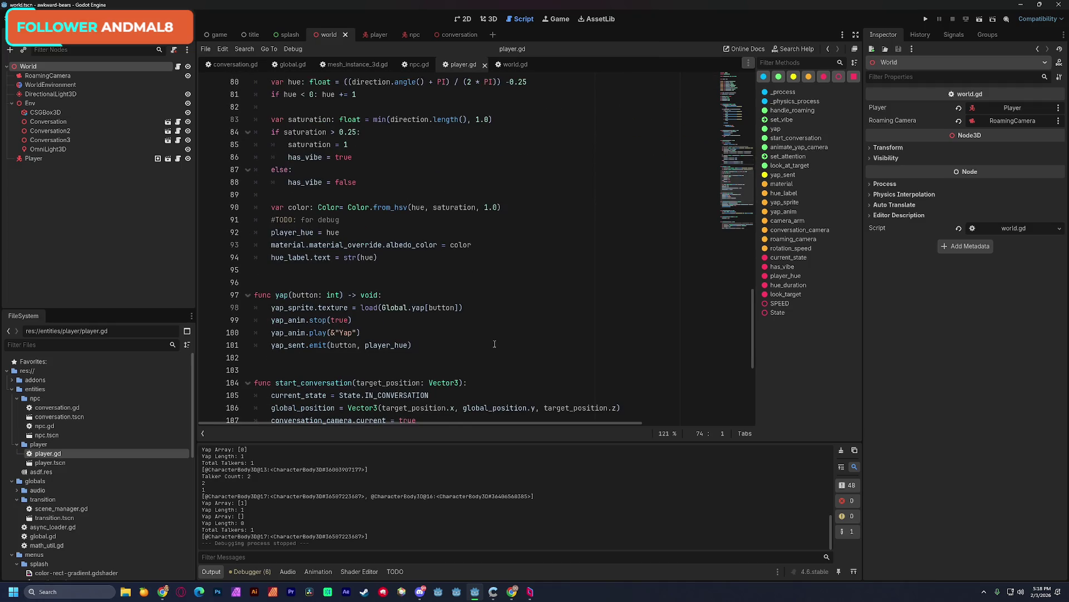
{"action": "scroll", "coordinate": [494, 343], "scroll_direction": "up", "scroll_amount": 1}
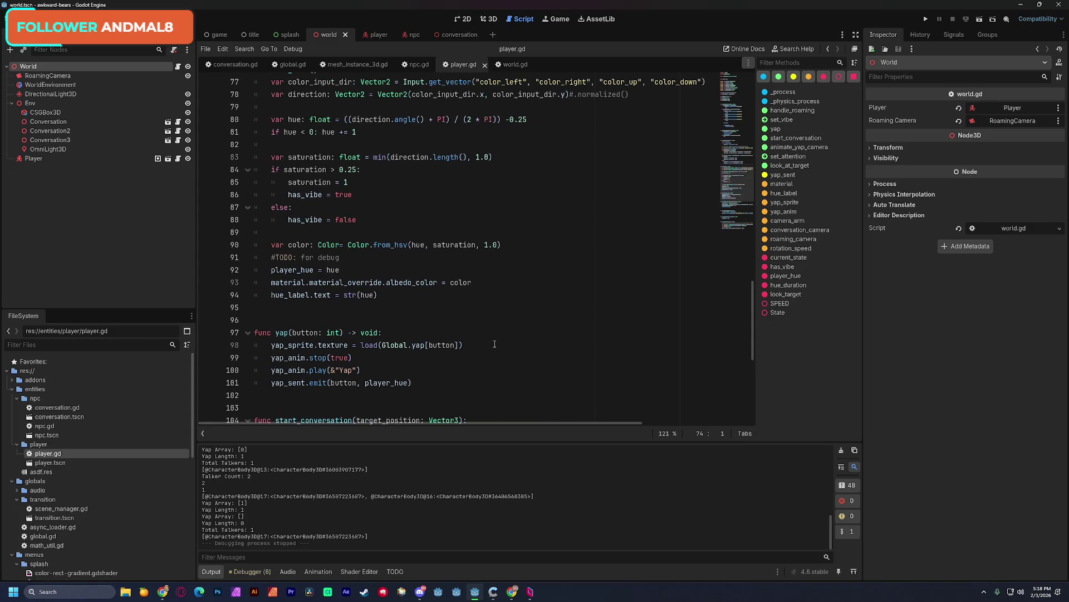
{"action": "triple_click", "coordinate": [346, 257]}
{"action": "key", "text": "BackSpace"}
{"action": "key", "text": "BackSpace"}
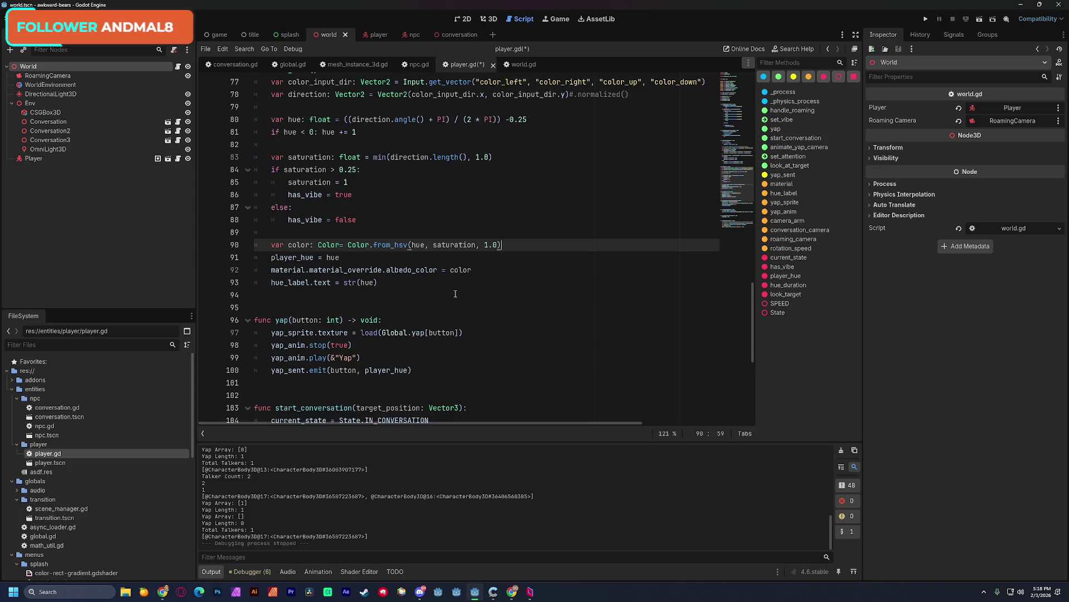
{"action": "scroll", "coordinate": [454, 294], "scroll_direction": "up", "scroll_amount": 3}
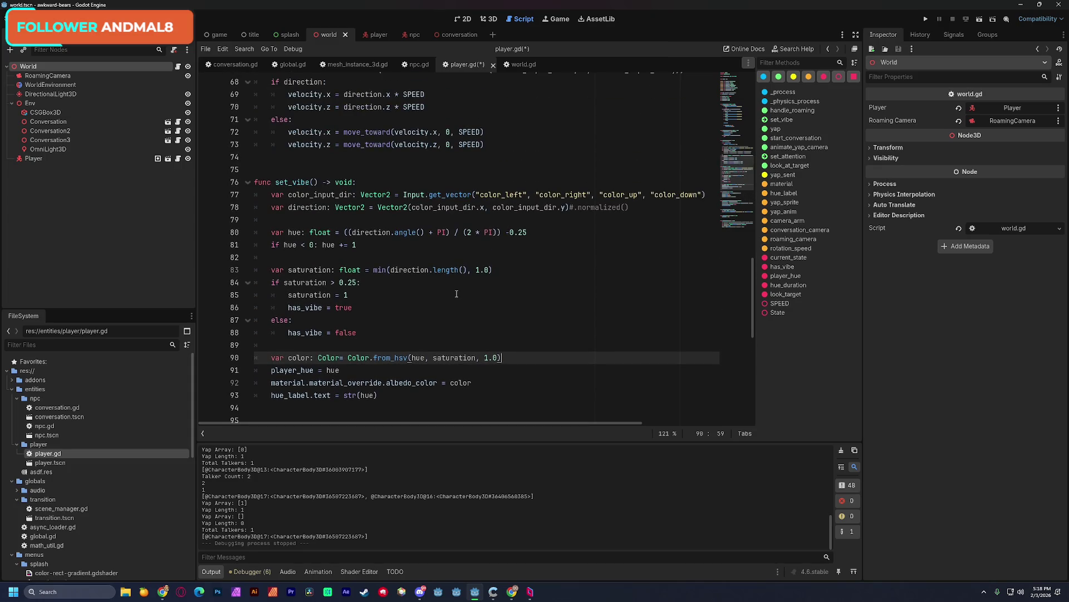
{"action": "scroll", "coordinate": [442, 293], "scroll_direction": "down", "scroll_amount": 3}
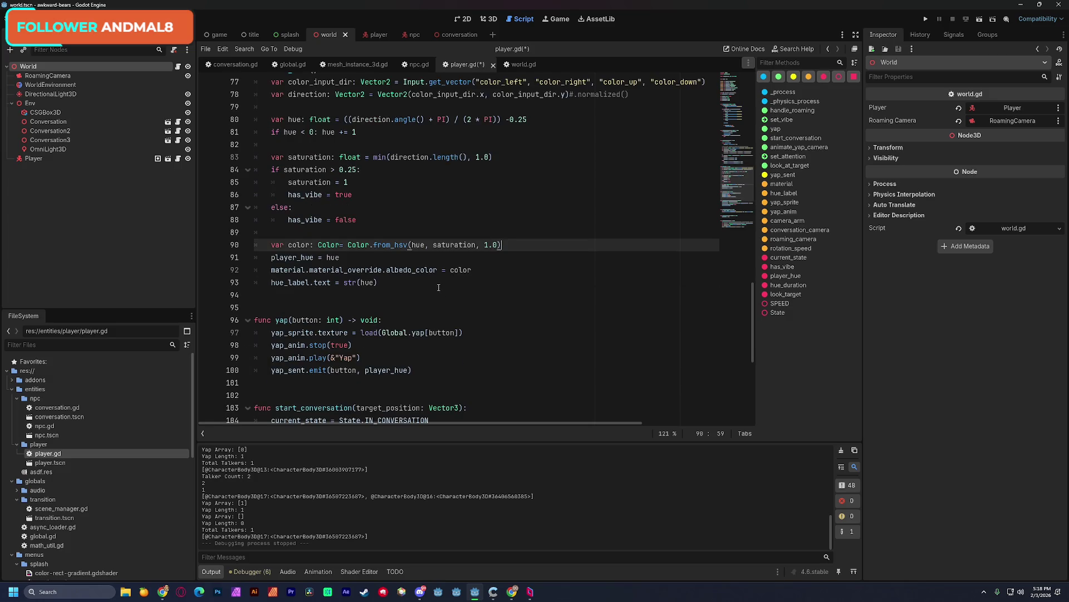
{"action": "scroll", "coordinate": [438, 286], "scroll_direction": "down", "scroll_amount": 1}
{"action": "left_click", "coordinate": [270, 246]}
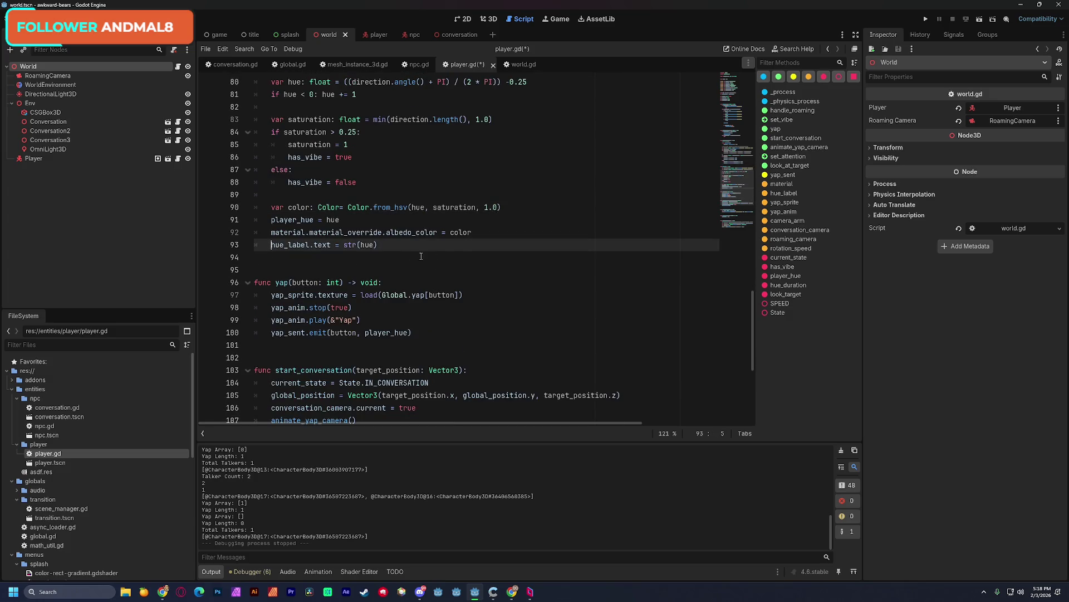
{"action": "scroll", "coordinate": [462, 260], "scroll_direction": "down", "scroll_amount": 1}
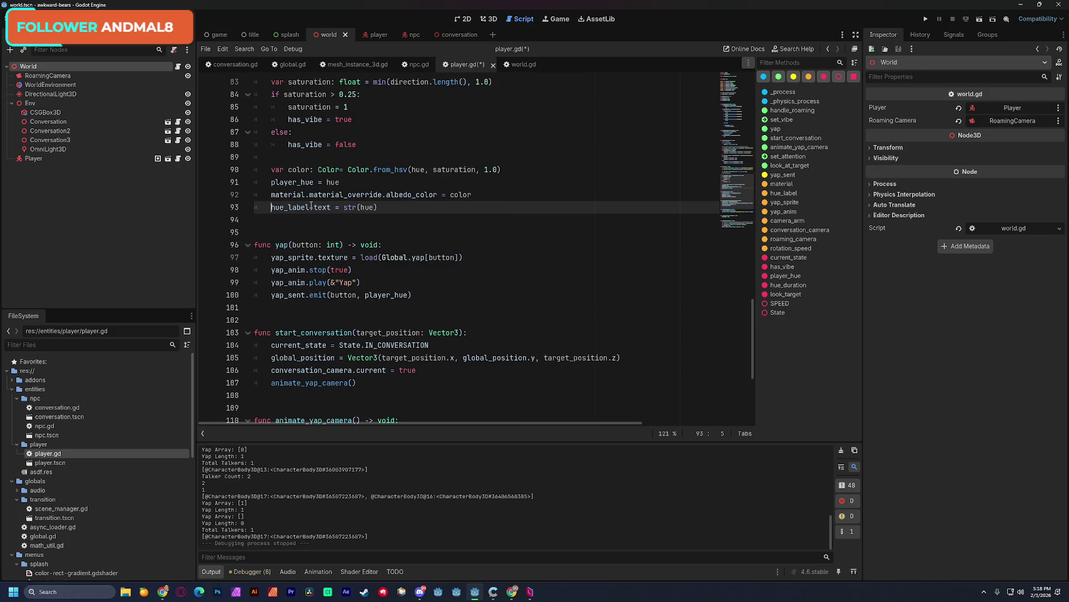
{"action": "double_click", "coordinate": [366, 207]}
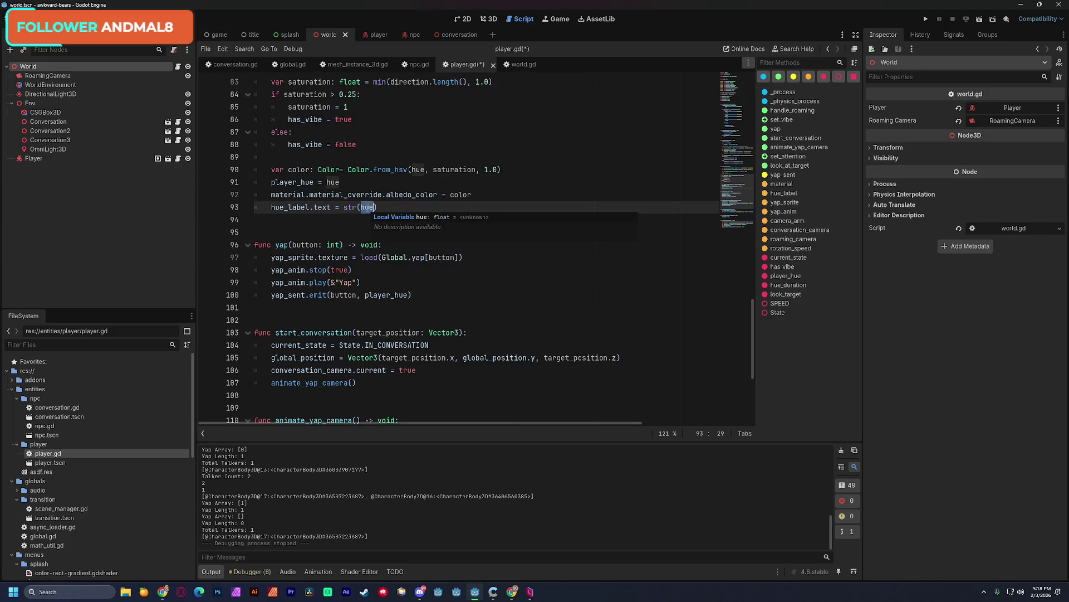
{"action": "scroll", "coordinate": [297, 141], "scroll_direction": "up", "scroll_amount": 2}
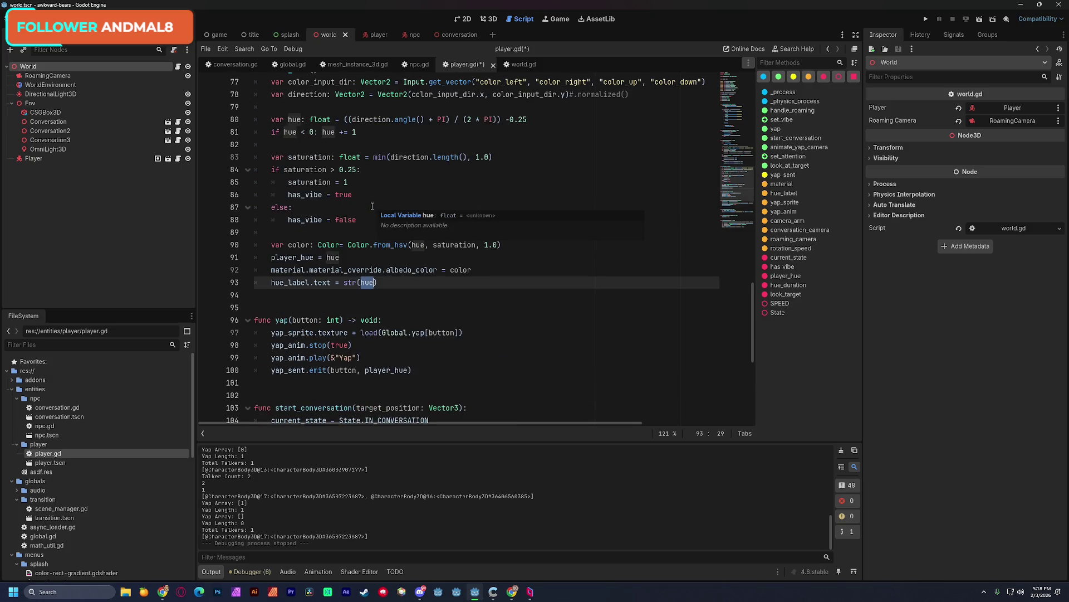
{"action": "double_click", "coordinate": [295, 119]}
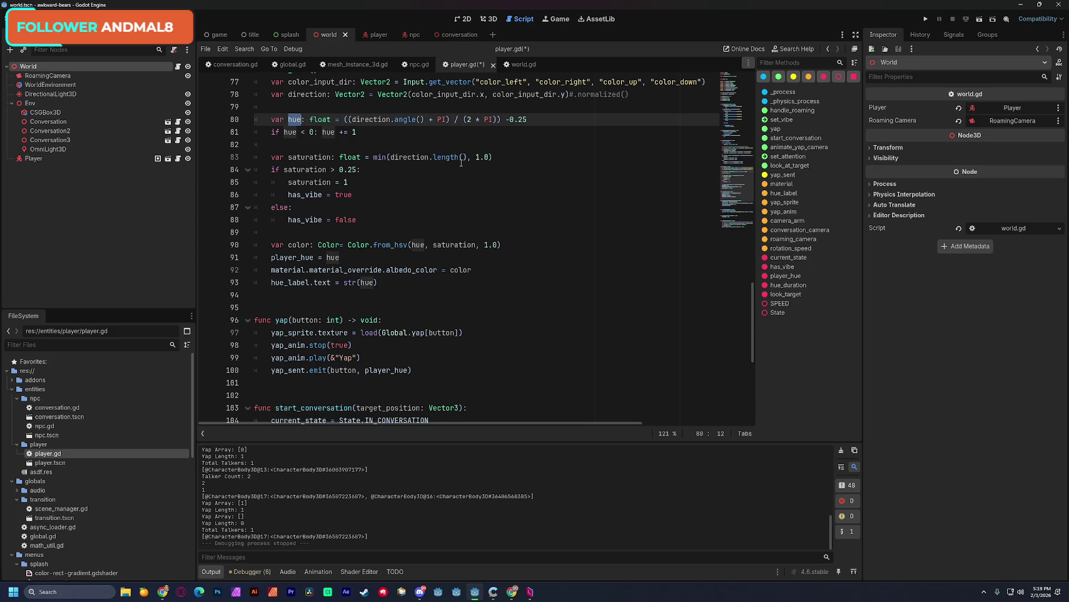
- Inspect set_vibe's hue formula, checking the direction.angle() documentation and the -0.25 offset
{"action": "scroll", "coordinate": [462, 163], "scroll_direction": "up", "scroll_amount": 1}
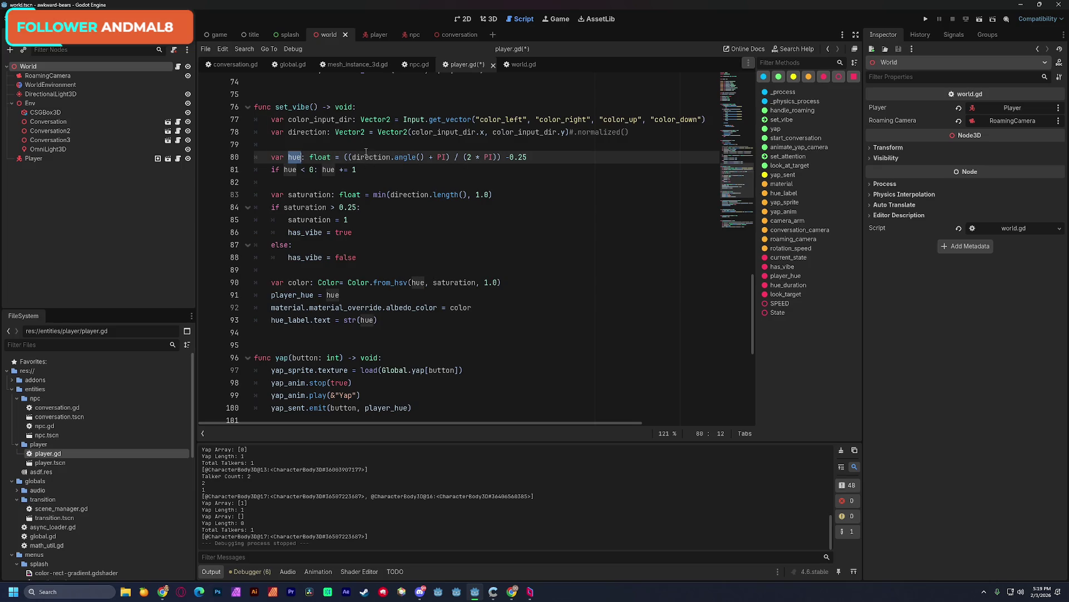
{"action": "triple_click", "coordinate": [373, 160]}
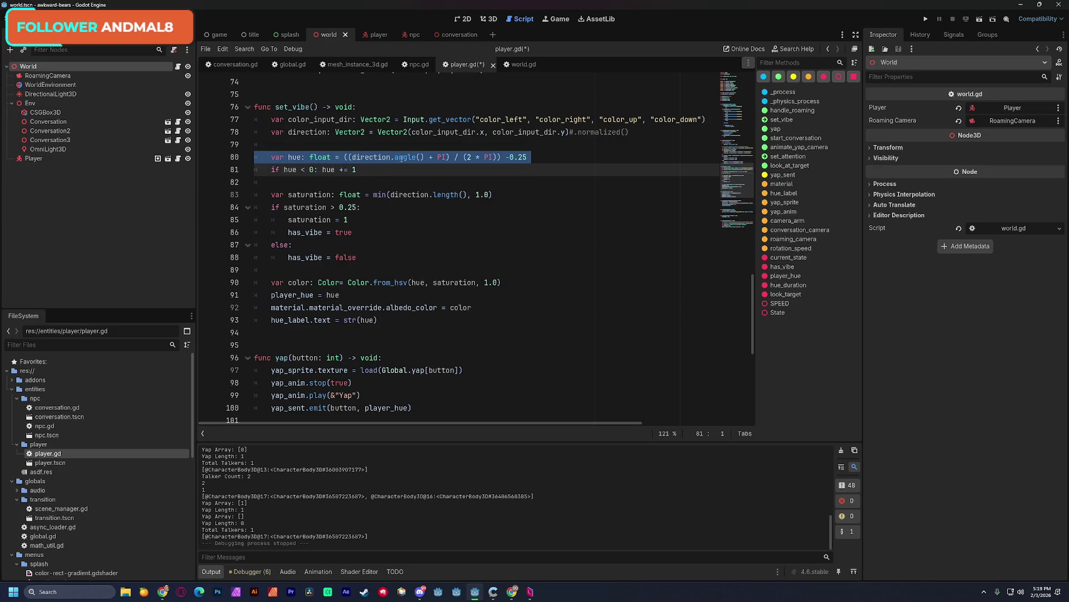
{"action": "left_click_drag", "start_coordinate": [353, 158], "coordinate": [417, 159]}
{"action": "mouse_move", "coordinate": [410, 161]}
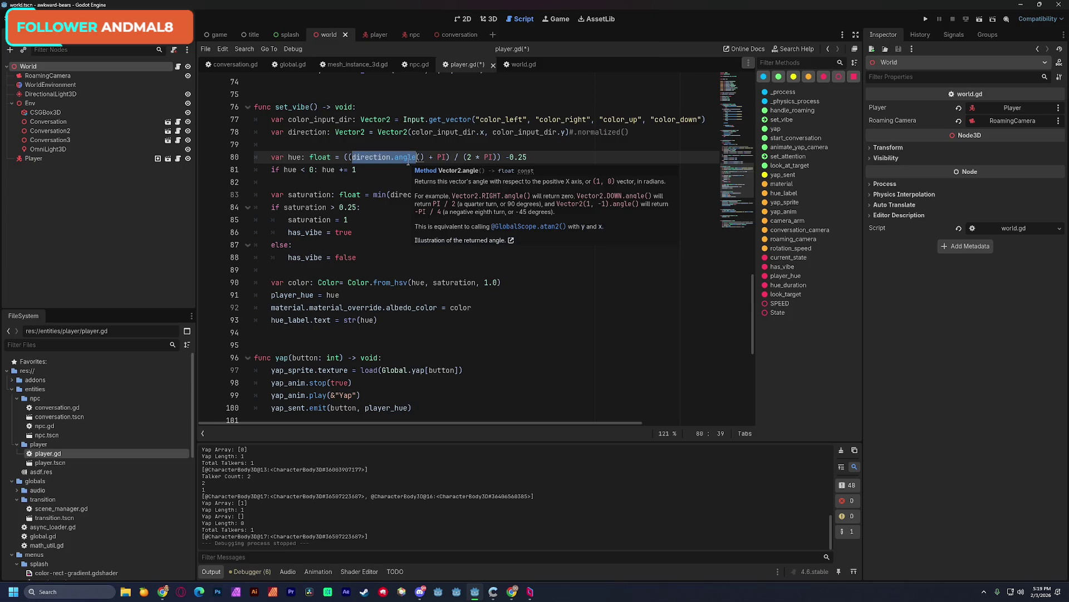
{"action": "left_click", "coordinate": [390, 174]}
{"action": "left_click_drag", "start_coordinate": [506, 159], "coordinate": [524, 161]}
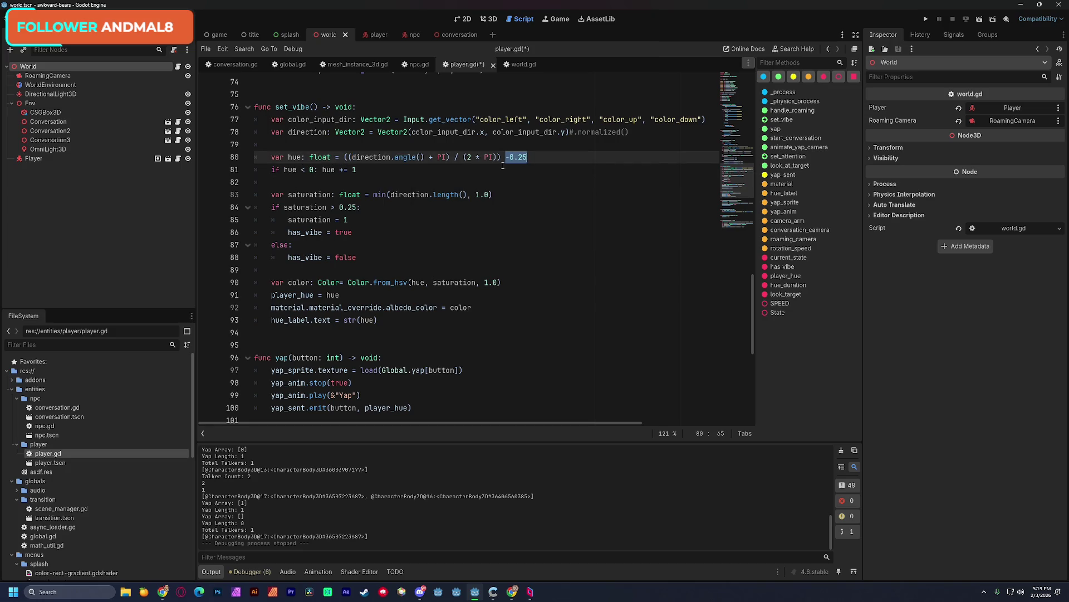
{"action": "left_click", "coordinate": [504, 166]}
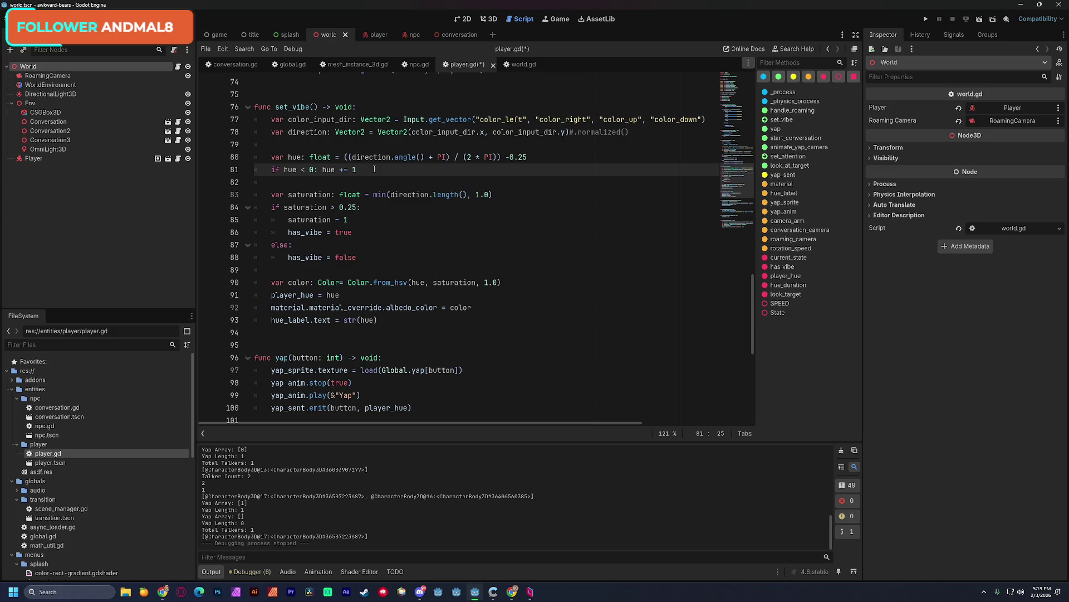
- Review the whole set_vibe function and save player.gd with Ctrl+S
{"action": "scroll", "coordinate": [471, 213], "scroll_direction": "down", "scroll_amount": 1}
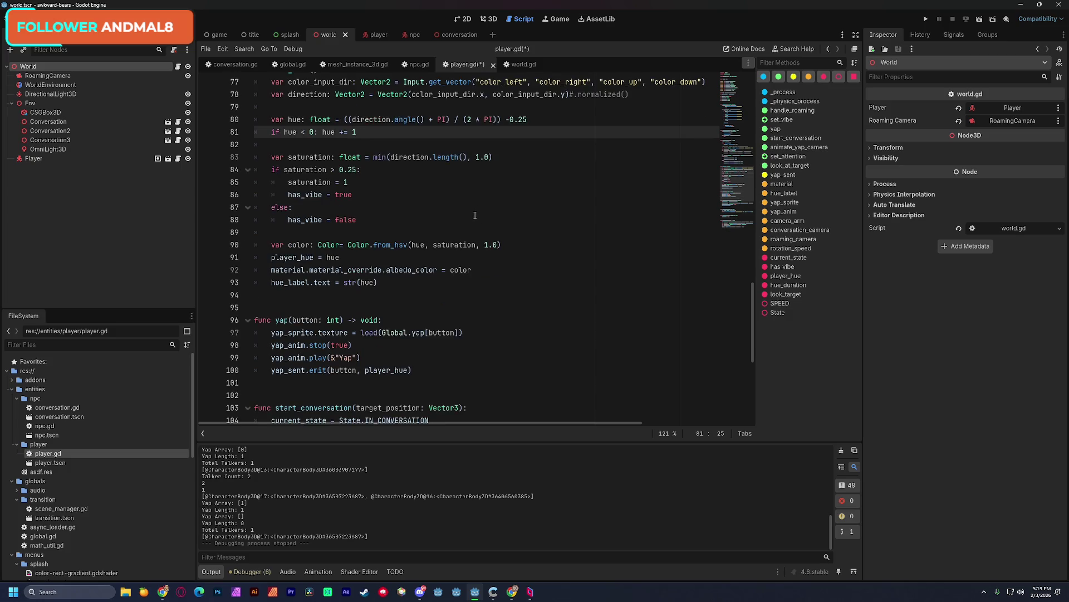
{"action": "scroll", "coordinate": [405, 183], "scroll_direction": "up", "scroll_amount": 1}
{"action": "mouse_move", "coordinate": [258, 108]}
{"action": "left_mouse_down"}
{"action": "mouse_move", "coordinate": [390, 119]}
{"action": "mouse_move", "coordinate": [357, 294]}
{"action": "mouse_move", "coordinate": [510, 320]}
{"action": "left_mouse_up"}
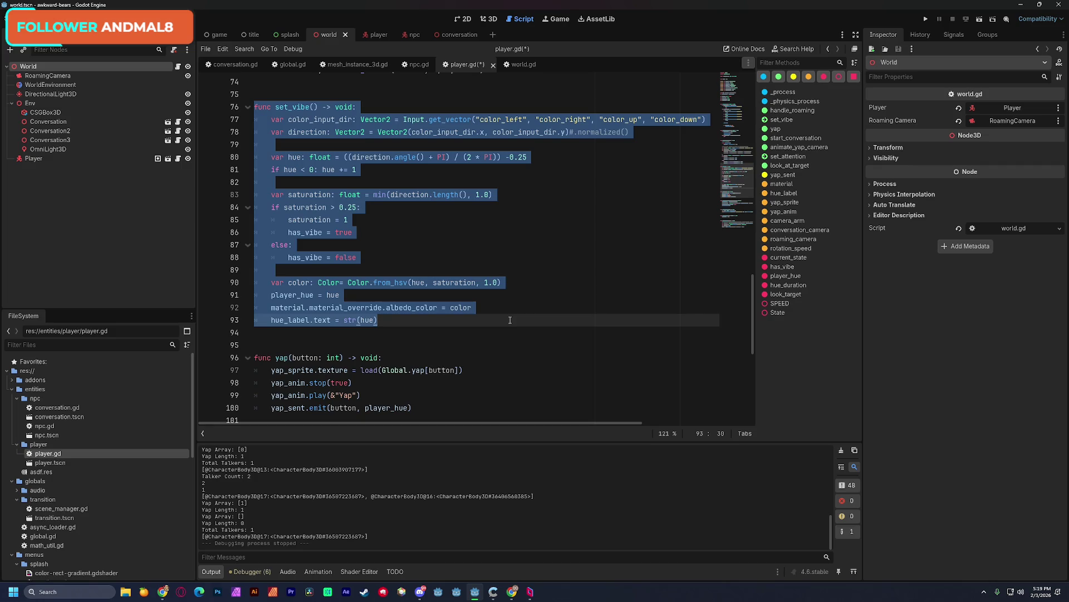
{"action": "left_click", "coordinate": [475, 194]}
{"action": "key", "text": "ctrl+s"}
{"action": "left_click", "coordinate": [440, 220]}
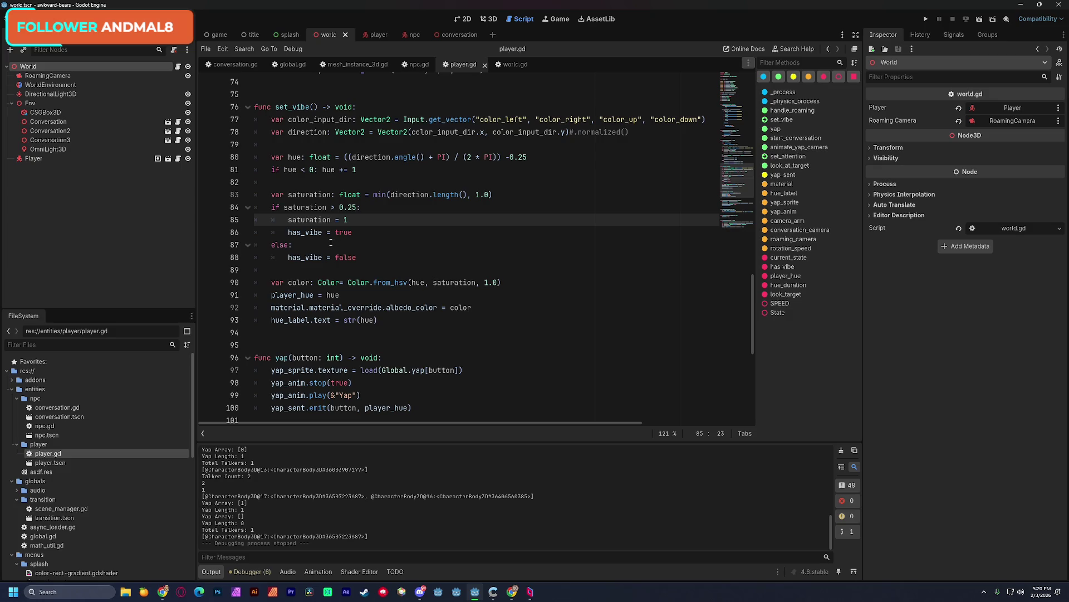
{"action": "double_click", "coordinate": [297, 207]}
{"action": "left_click_drag", "start_coordinate": [298, 207], "coordinate": [344, 232]}
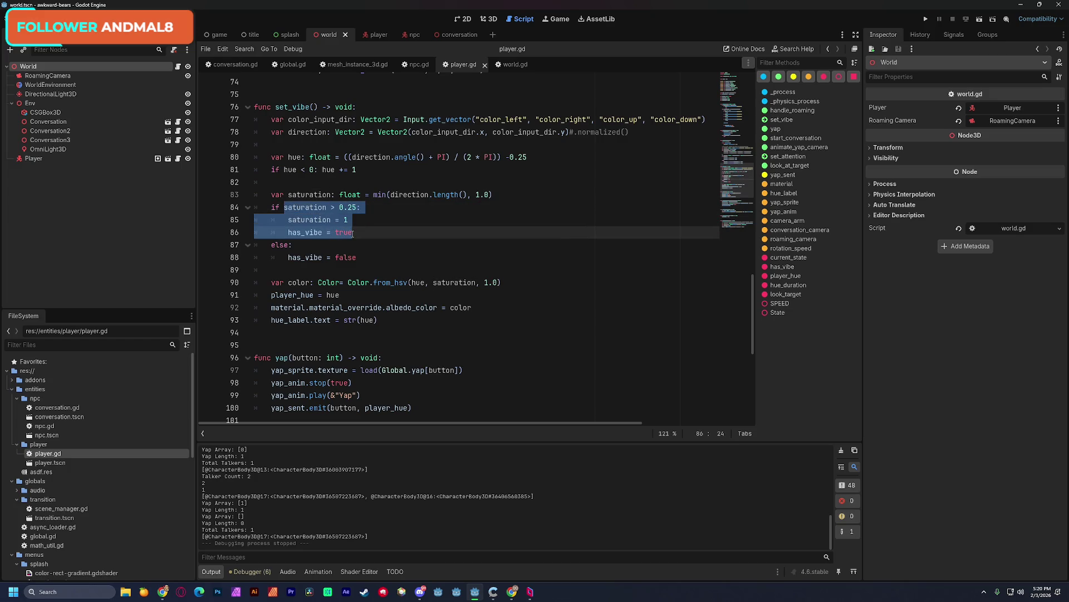
{"action": "left_click", "coordinate": [351, 207]}
{"action": "left_click_drag", "start_coordinate": [339, 207], "coordinate": [357, 207]}
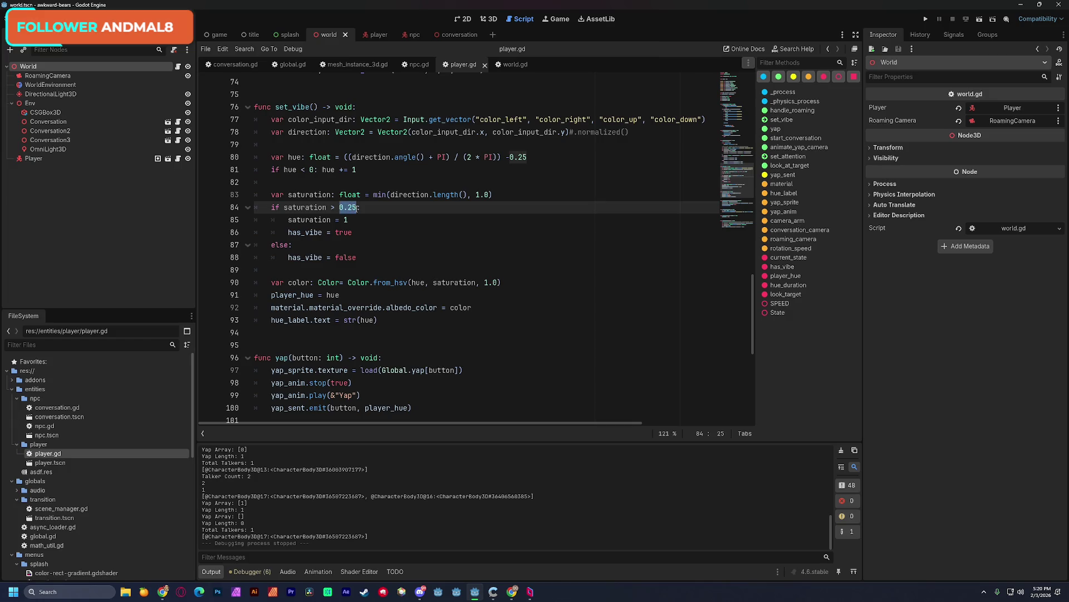
{"action": "double_click", "coordinate": [299, 257]}
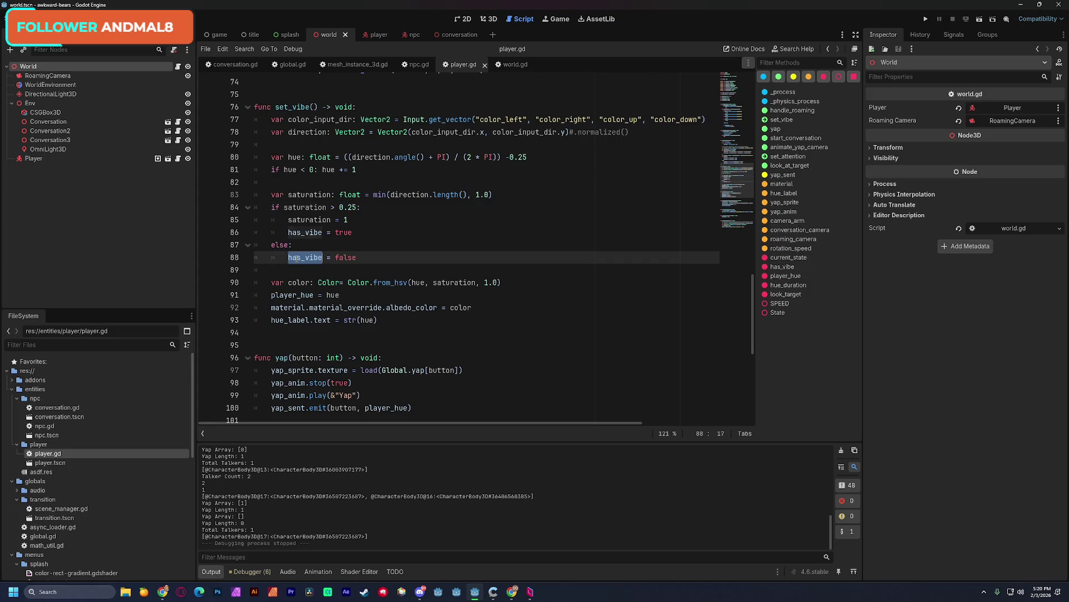
{"action": "scroll", "coordinate": [299, 259], "scroll_direction": "down", "scroll_amount": 1}
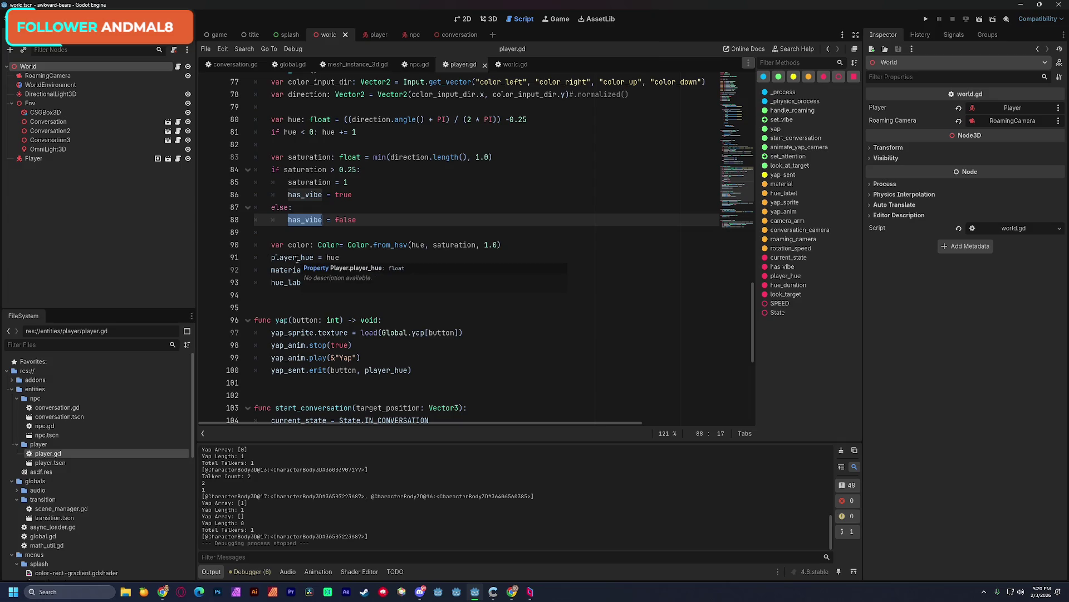
{"action": "scroll", "coordinate": [296, 259], "scroll_direction": "down", "scroll_amount": 2}
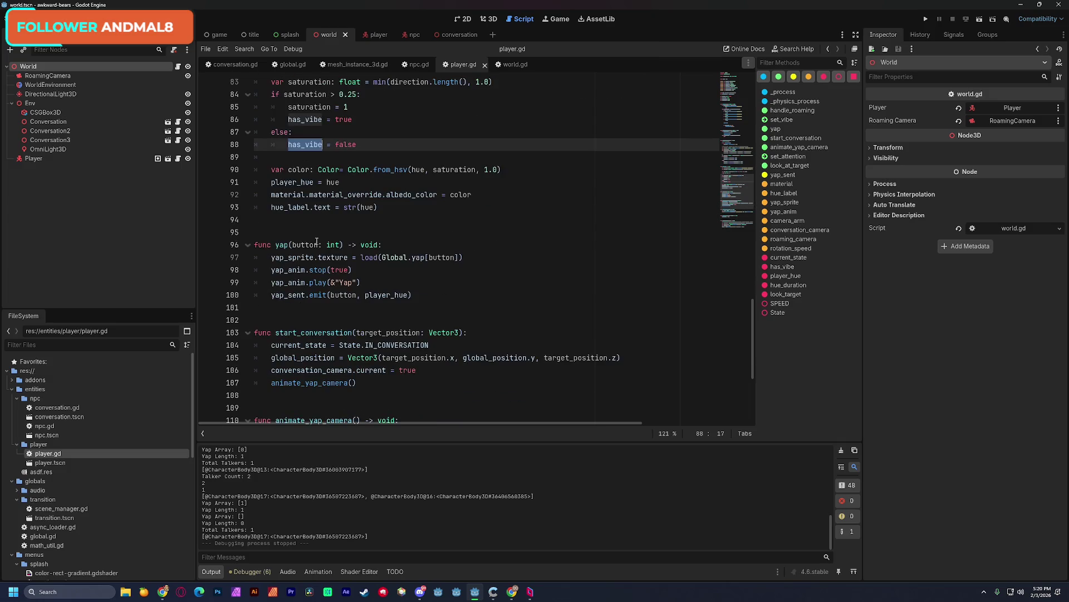
{"action": "left_click", "coordinate": [351, 157]}
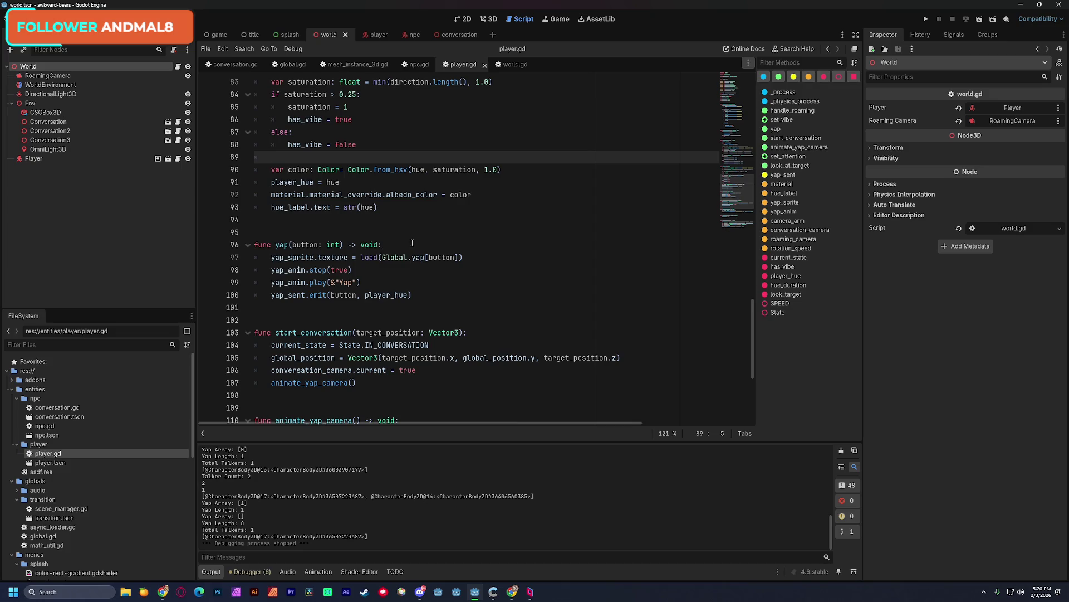
{"action": "left_click", "coordinate": [389, 203]}
{"action": "key", "text": "Up"}
{"action": "key", "text": "Up"}
{"action": "left_click", "coordinate": [530, 173]}
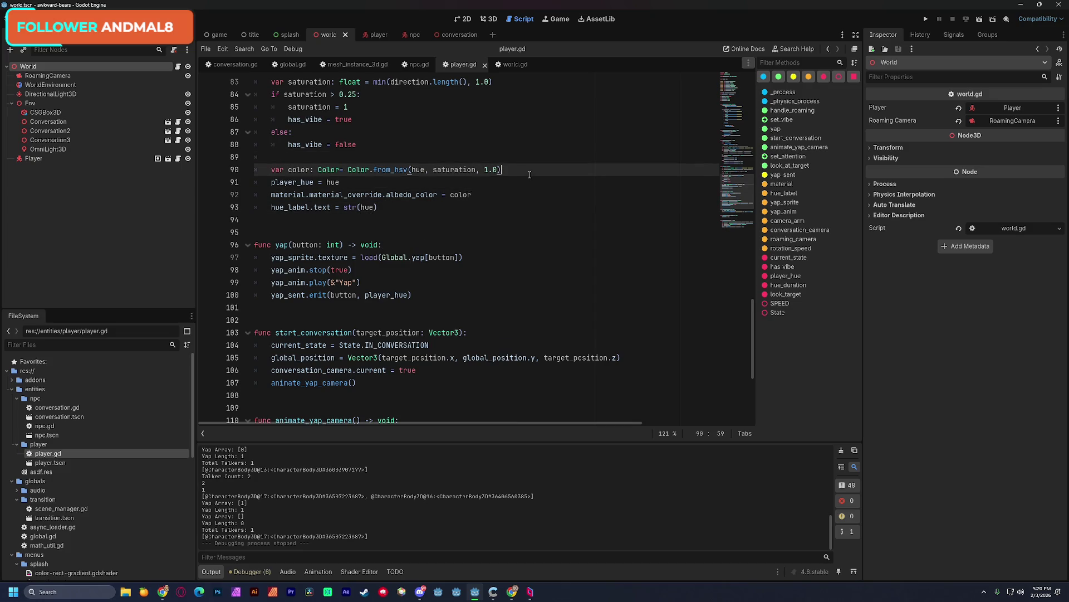
{"action": "scroll", "coordinate": [534, 190], "scroll_direction": "down", "scroll_amount": 1}
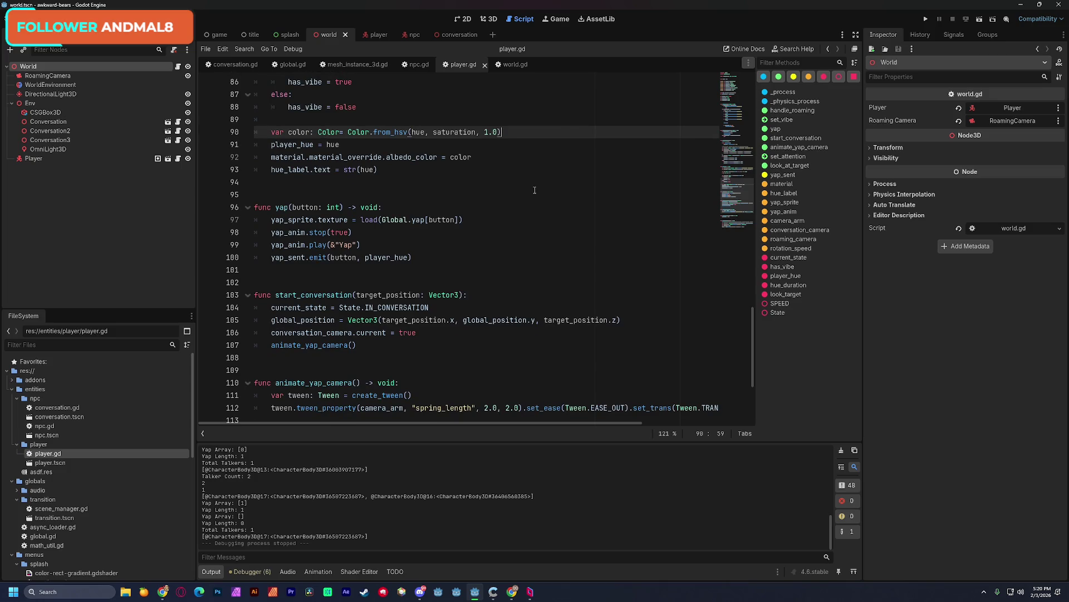
{"action": "scroll", "coordinate": [536, 190], "scroll_direction": "up", "scroll_amount": 2}
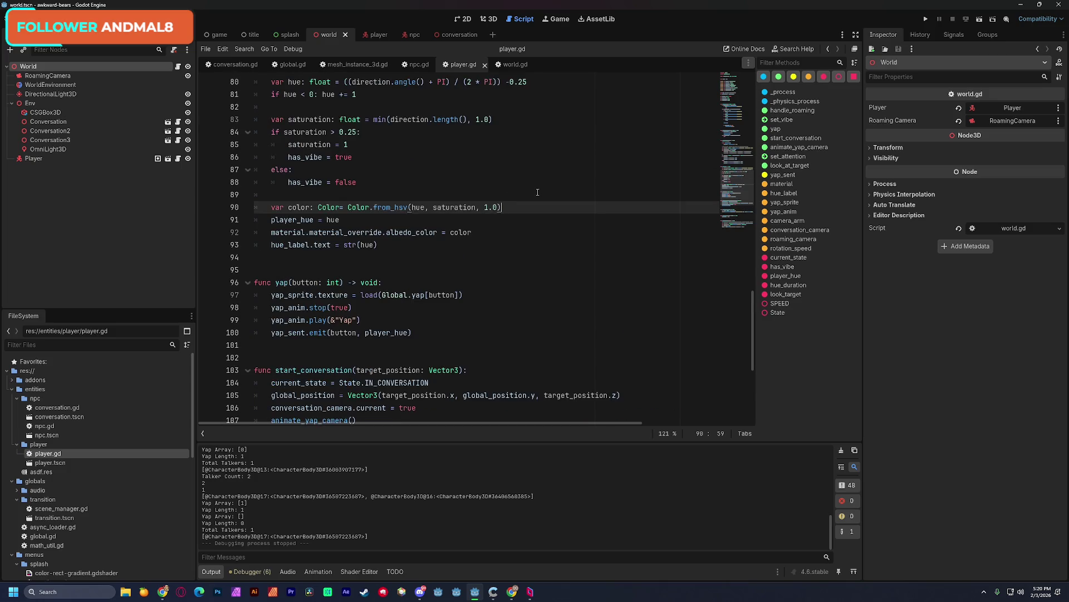
{"action": "scroll", "coordinate": [538, 191], "scroll_direction": "down", "scroll_amount": 6}
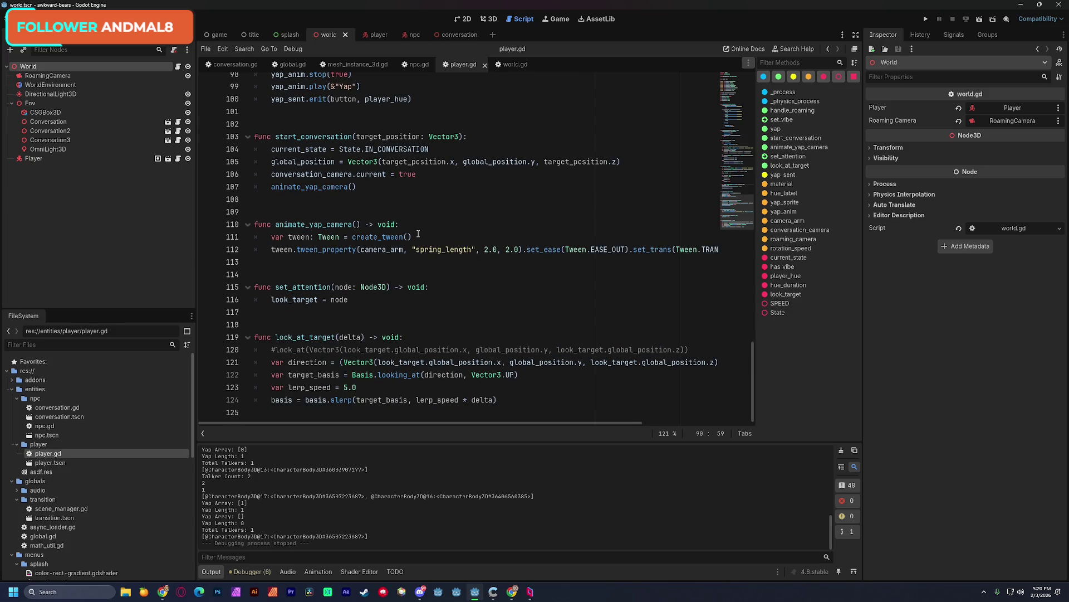
{"action": "double_click", "coordinate": [338, 225]}
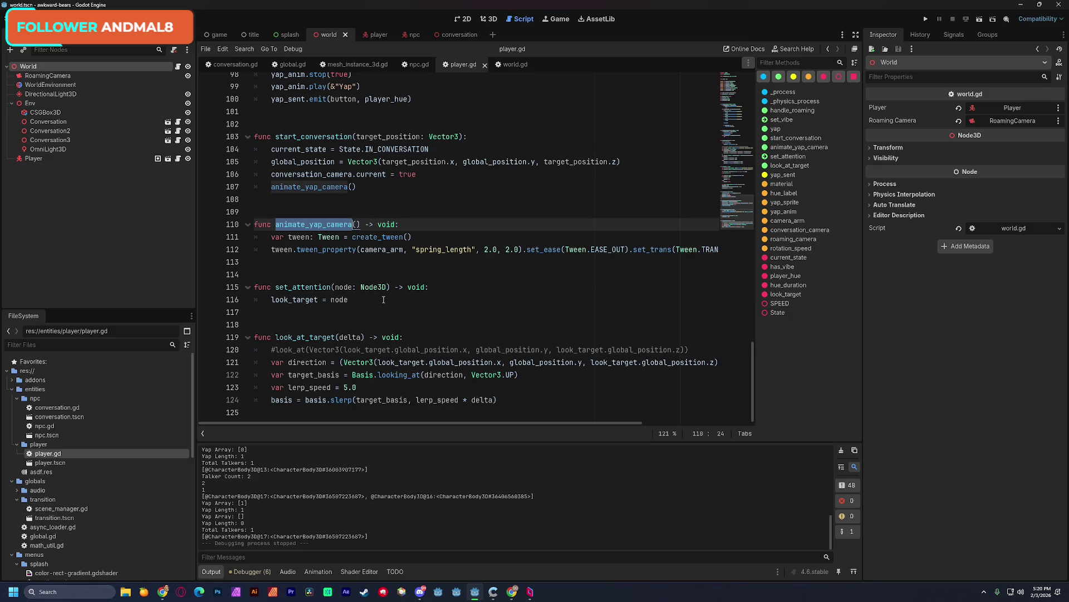
{"action": "scroll", "coordinate": [383, 300], "scroll_direction": "up", "scroll_amount": 8}
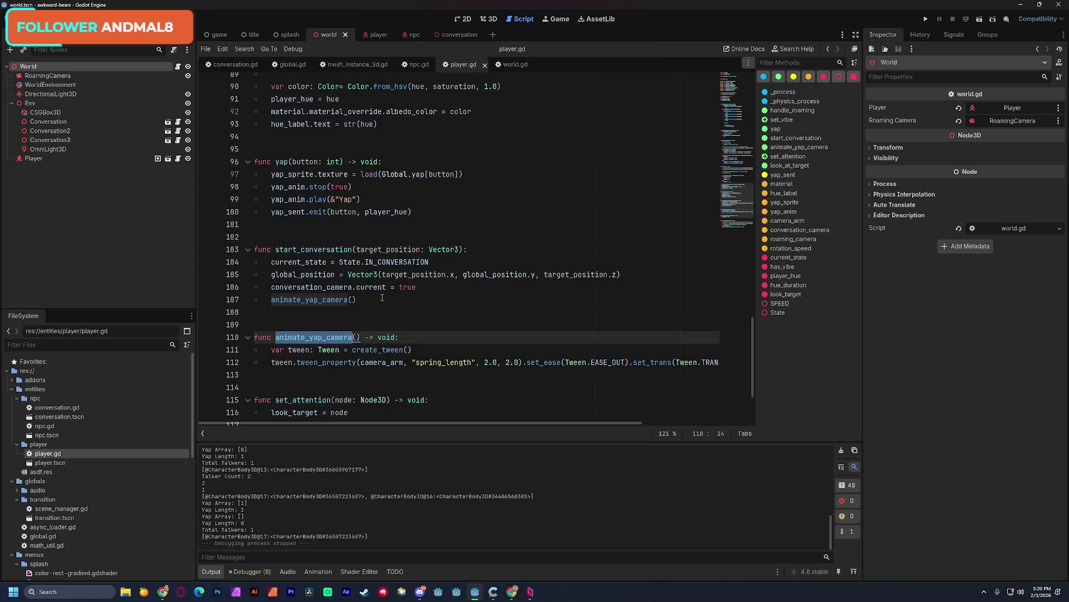
{"action": "scroll", "coordinate": [382, 298], "scroll_direction": "up", "scroll_amount": 16}
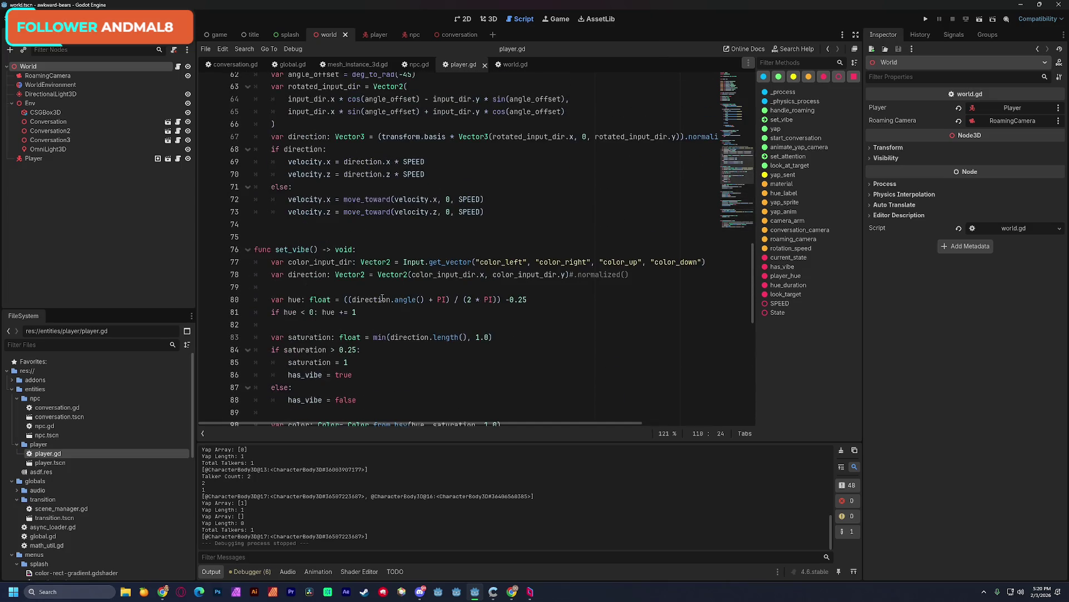
{"action": "scroll", "coordinate": [382, 298], "scroll_direction": "up", "scroll_amount": 1}
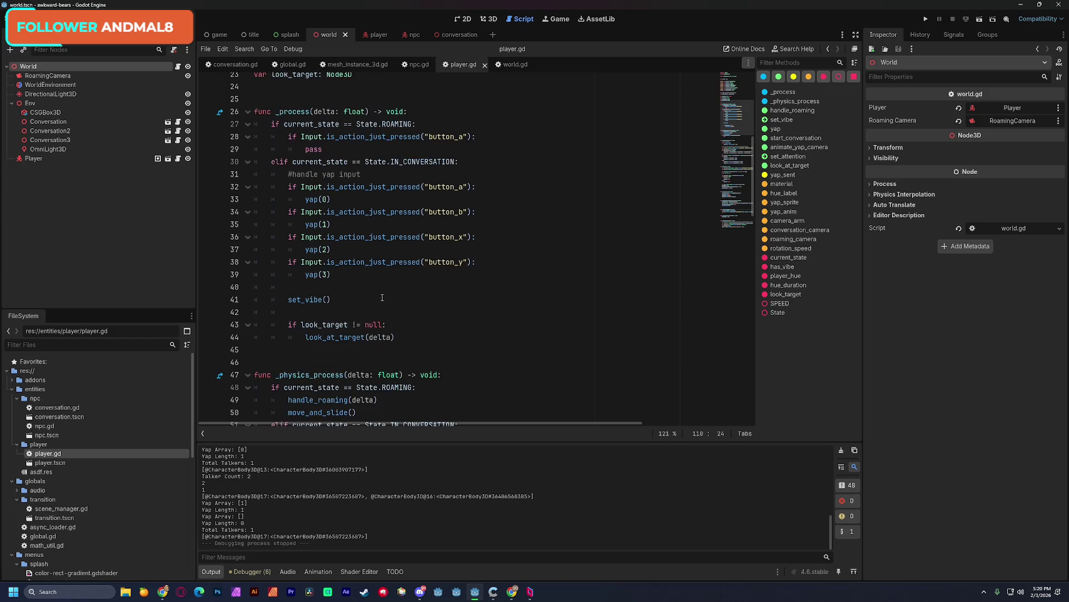
- Jump to yap() and add an 'if not has_vibe: return' guard as its first lines
{"action": "left_click", "coordinate": [311, 201], "text": "ctrl"}
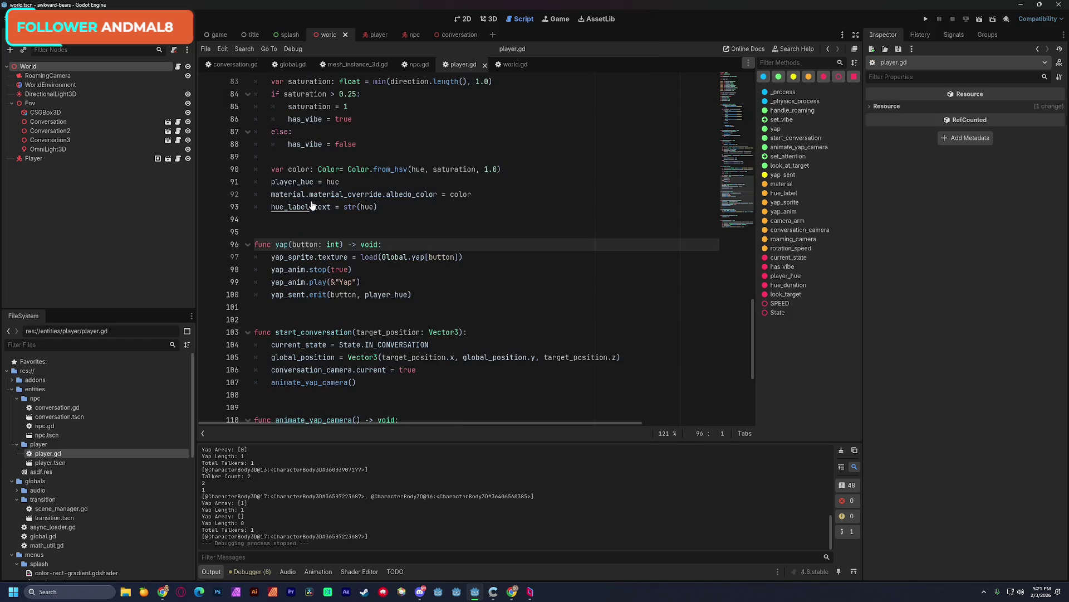
{"action": "left_click", "coordinate": [272, 258]}
{"action": "key", "text": "Return"}
{"action": "key", "text": "Up"}
{"action": "key", "text": "Return"}
{"action": "key", "text": "Up"}
{"action": "type", "text": "if not has_vibe"}
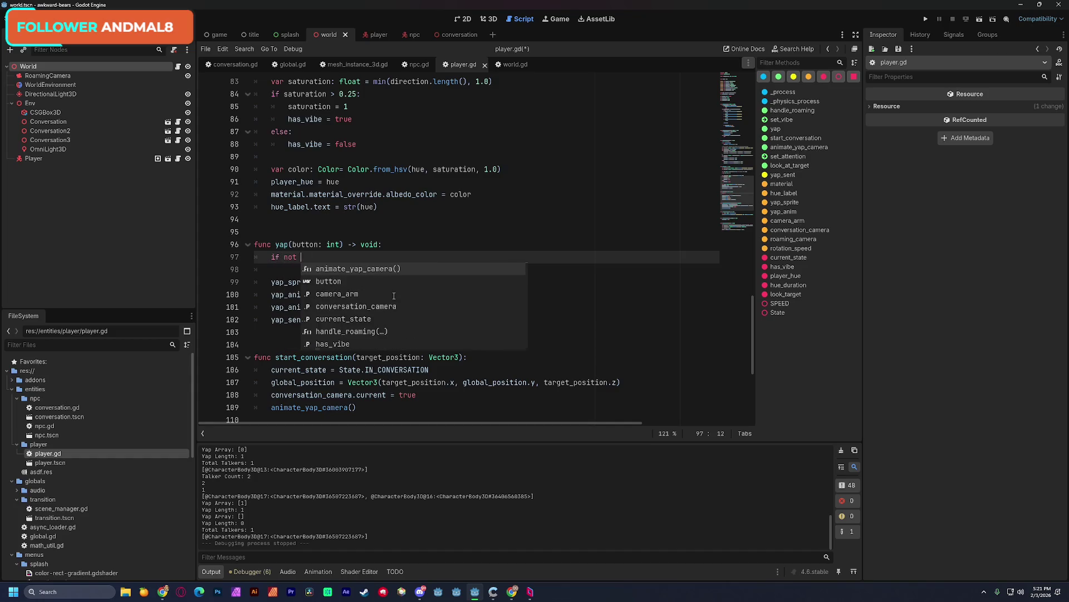
{"action": "type", "text": ":"}
{"action": "key", "text": "Return"}
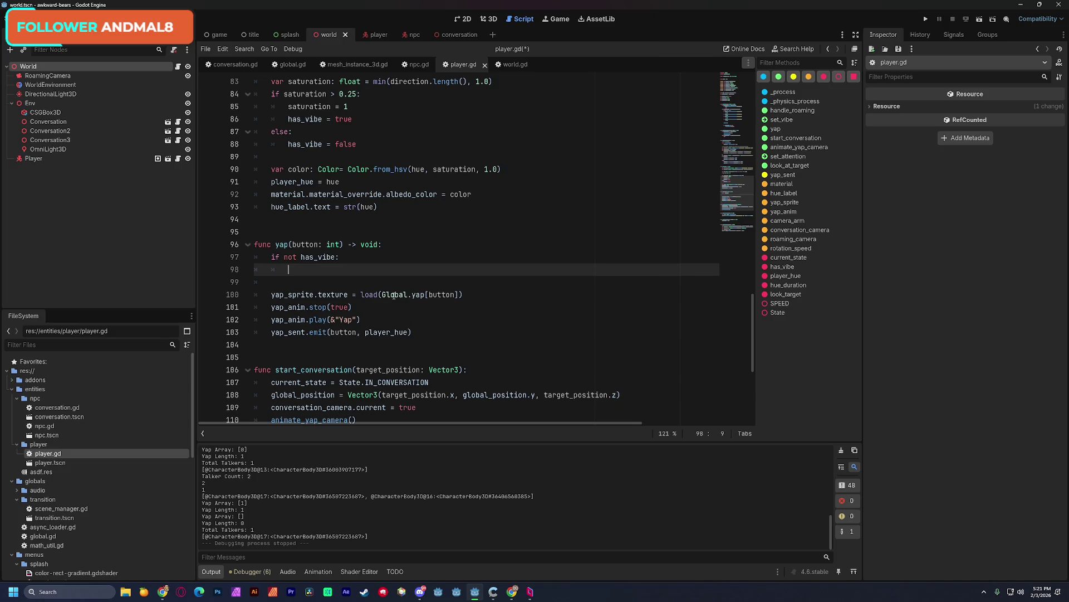
{"action": "type", "text": "ret"}
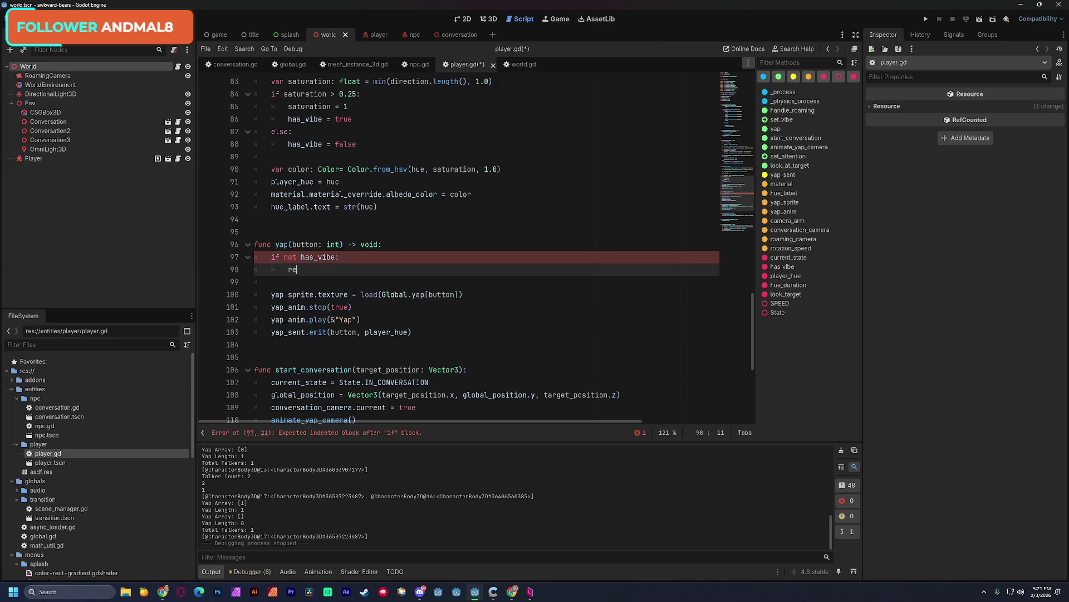
{"action": "key", "text": "Return"}
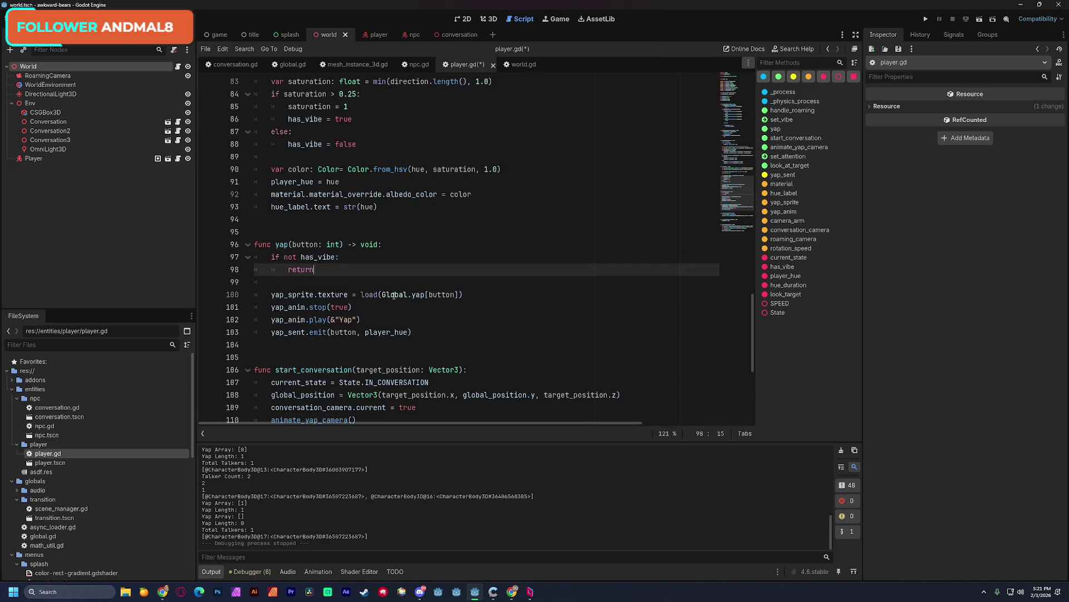